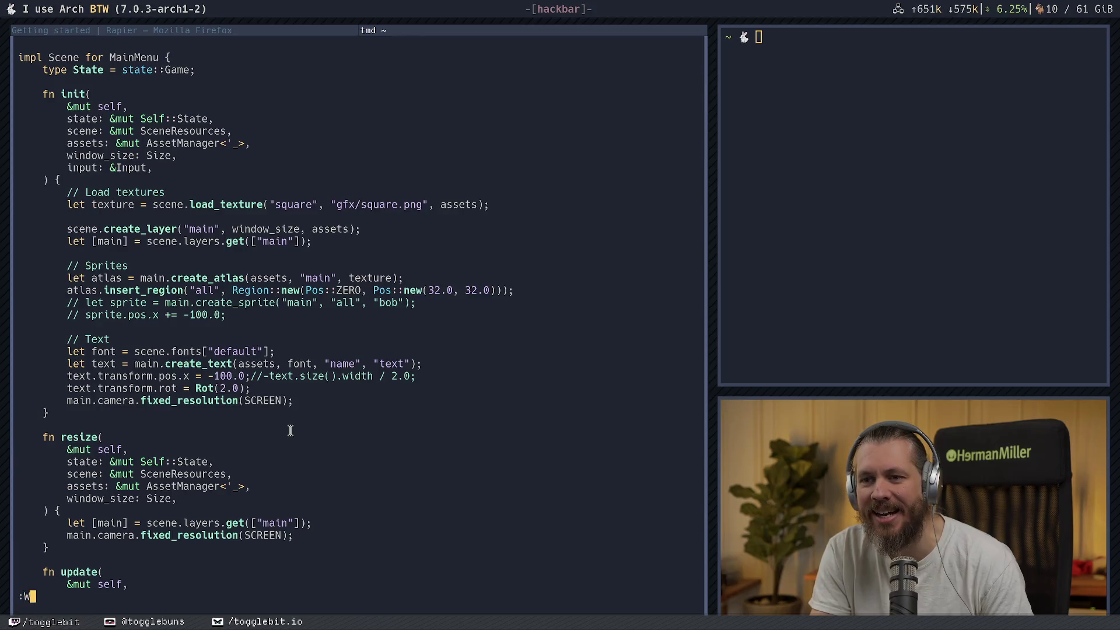
- Write src/lib.rs in Vim with :w, then bring up the rofi application launcher
key("Return")
type(":w")
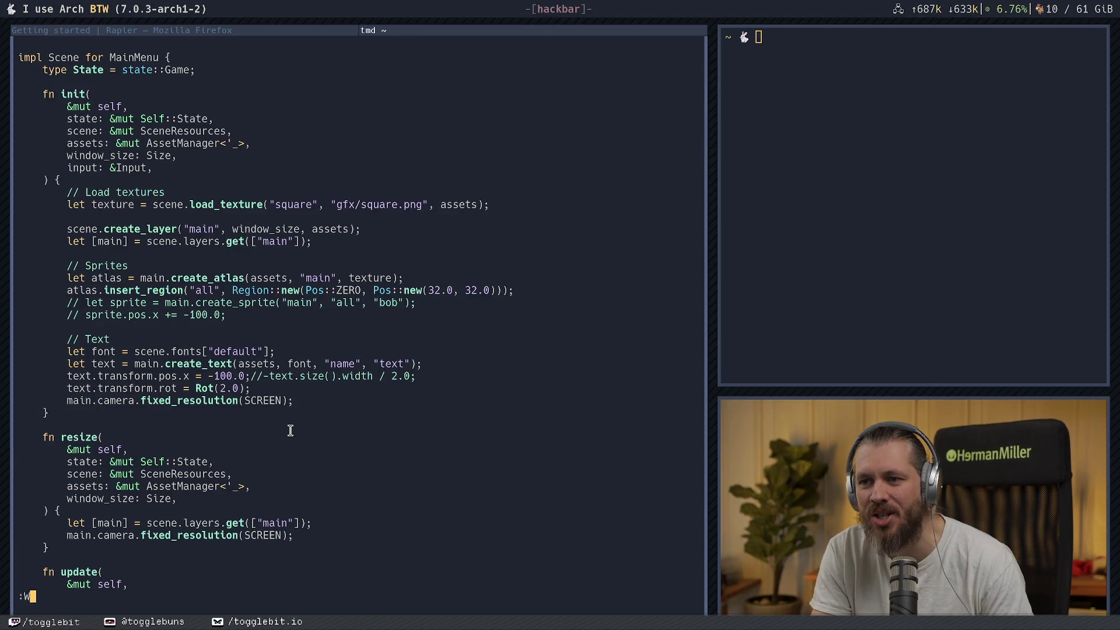
key("Return")
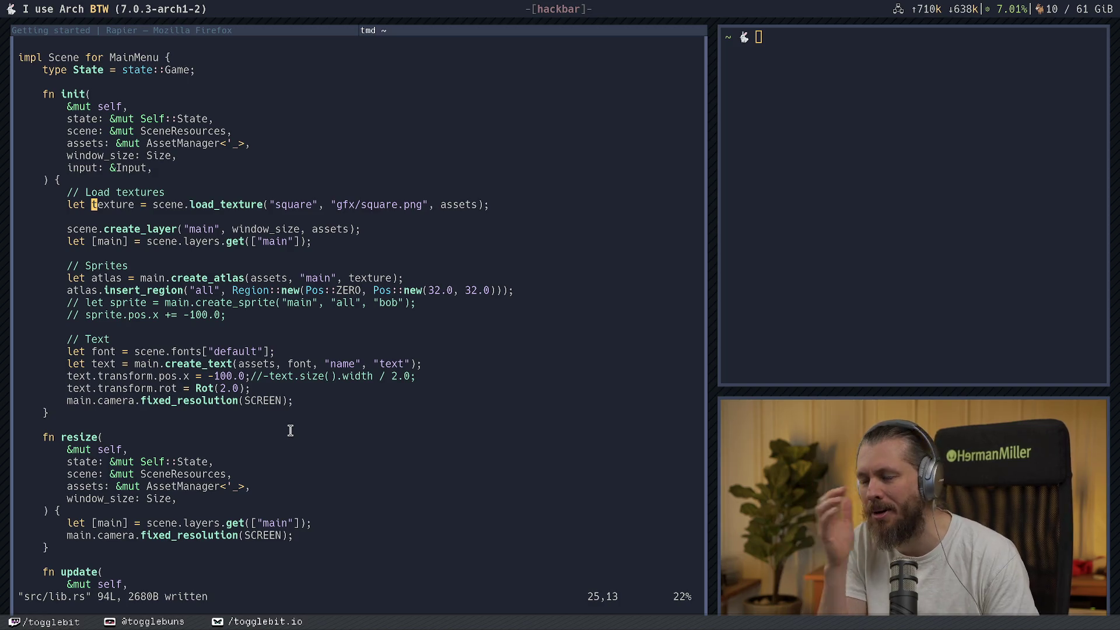
key("super+d")
- Launch Aseprite and create a new 320×200 RGBA sprite with a transparent background
type("a")
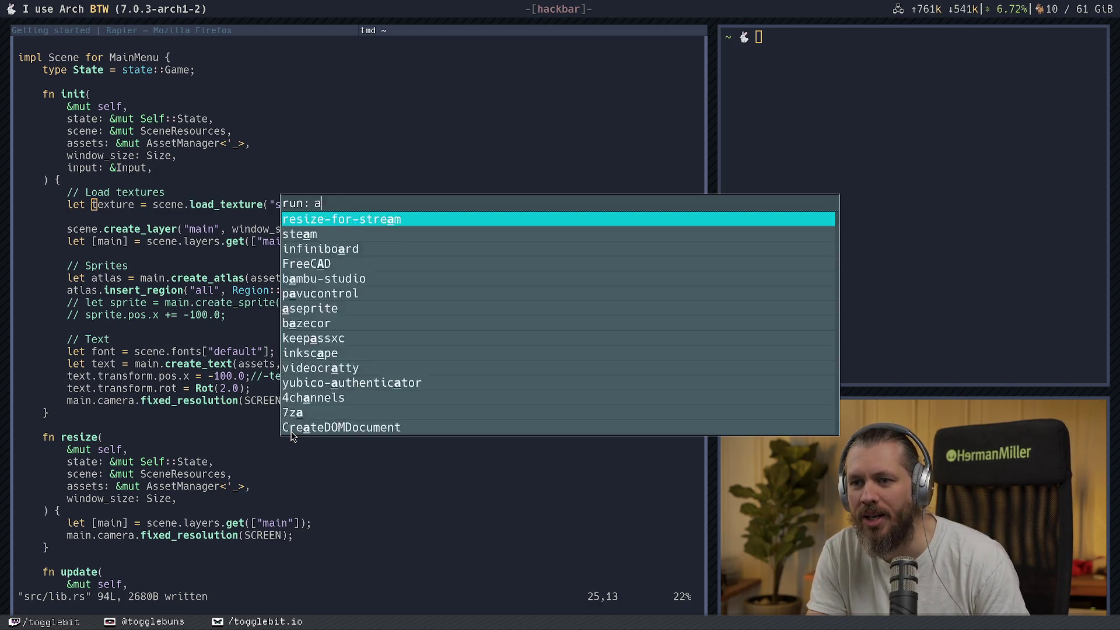
type("se")
key("Return")
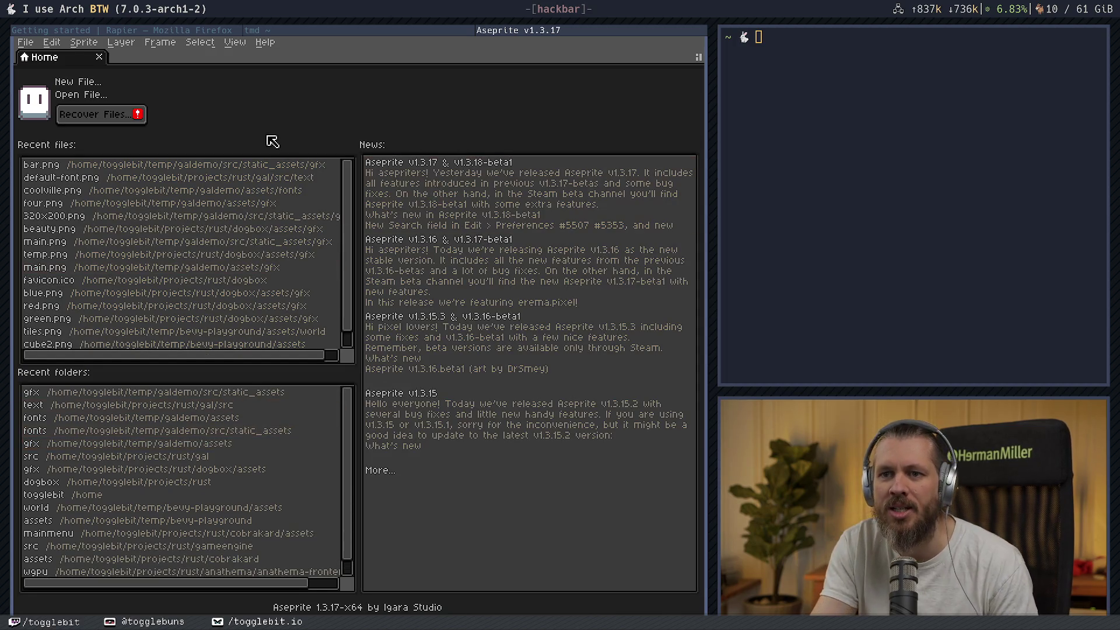
left_click(86, 83)
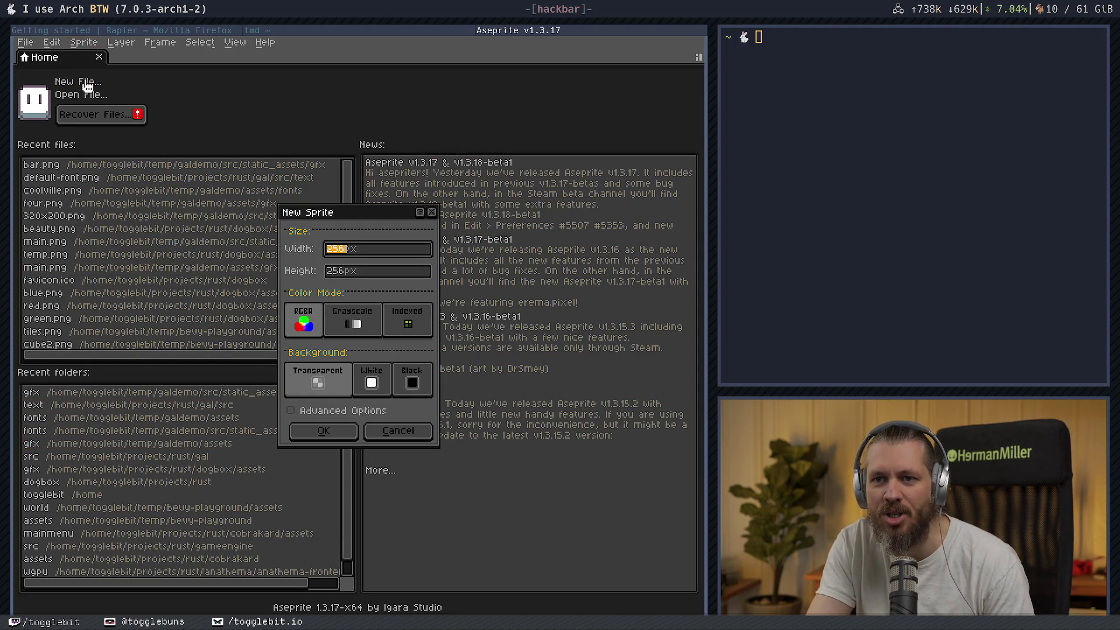
key("Tab")
type("2")
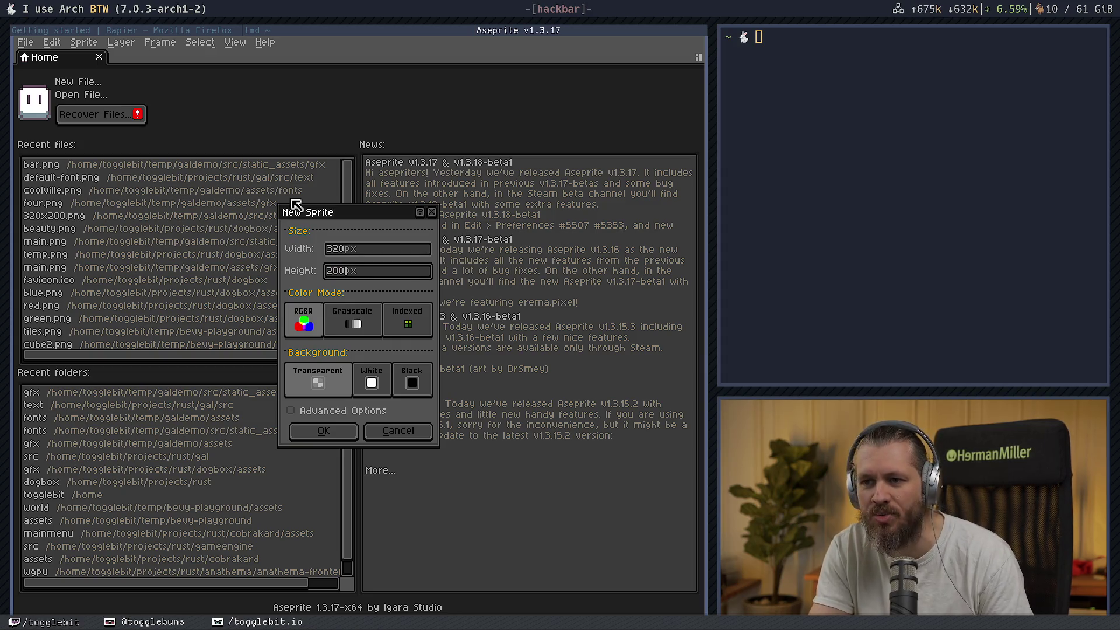
key("Return")
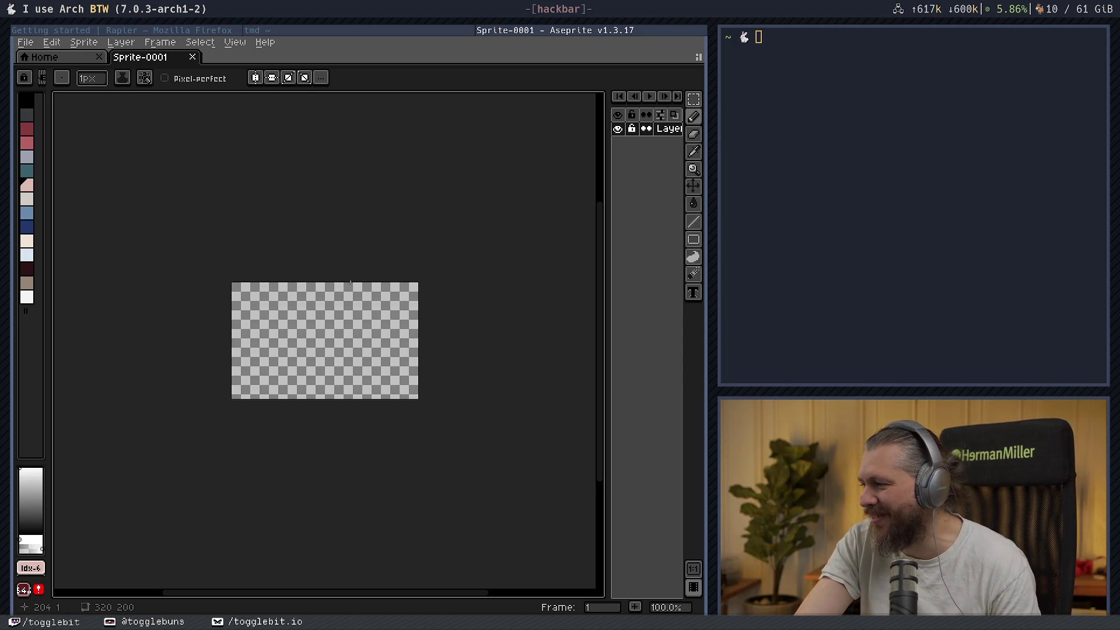
- Zoom the blank canvas in and out, then reveal the workspace layout selector
scroll(329, 276, "up", 3)
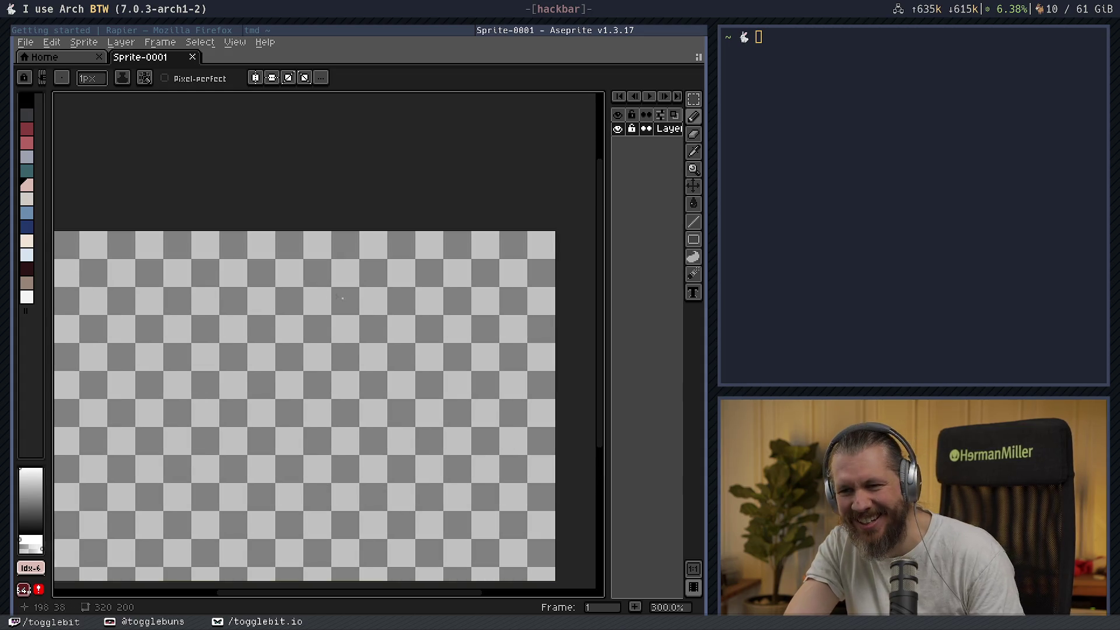
scroll(379, 262, "down", 2)
scroll(416, 294, "down", 1)
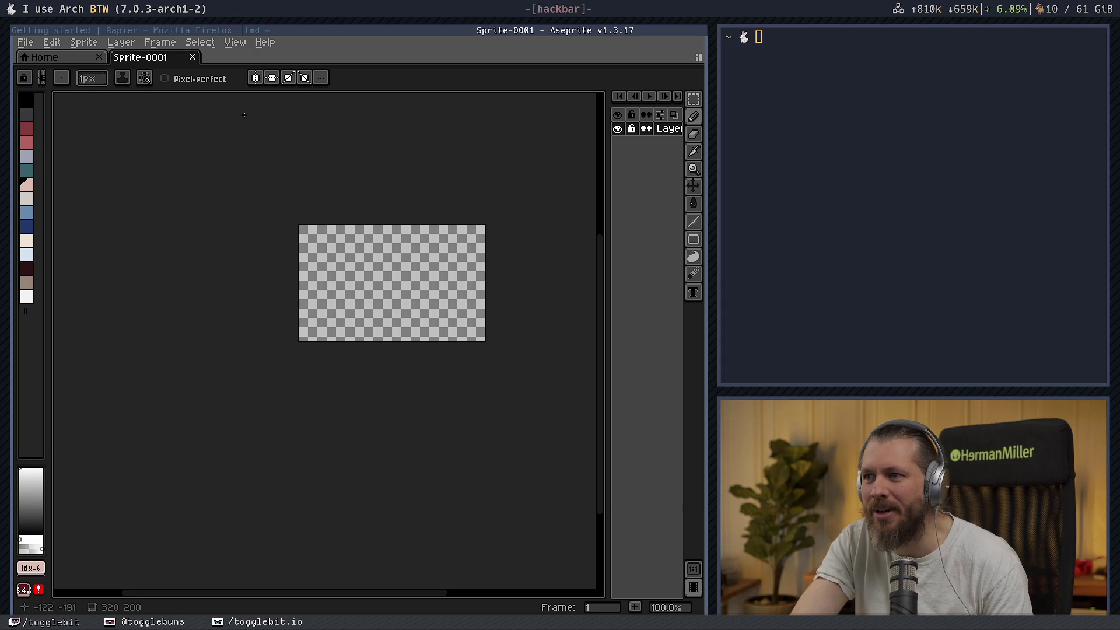
left_click(699, 58)
left_click(700, 56)
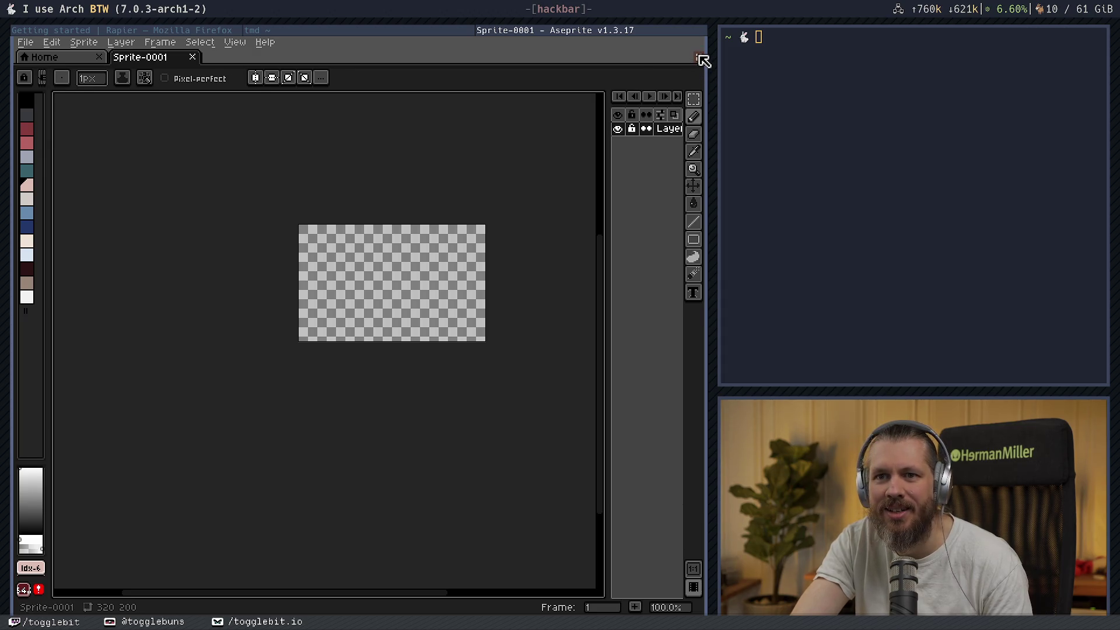
left_click(700, 56)
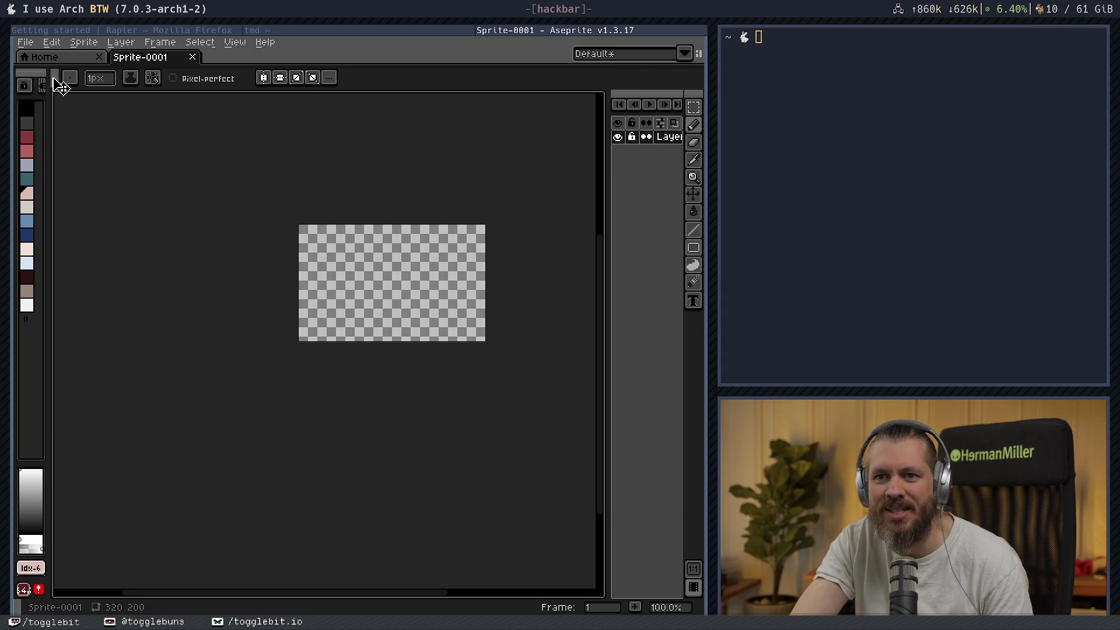
- Quit Aseprite, choose to save the sprite, and navigate to rust/somekindofgame
left_click(25, 42)
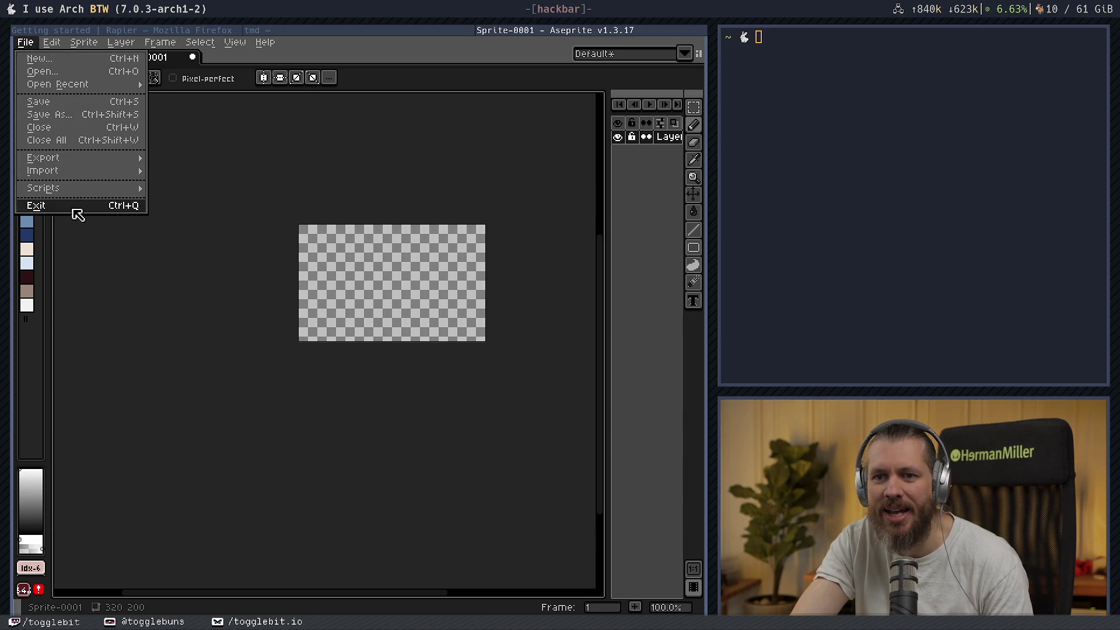
left_click(74, 208)
left_click(286, 355)
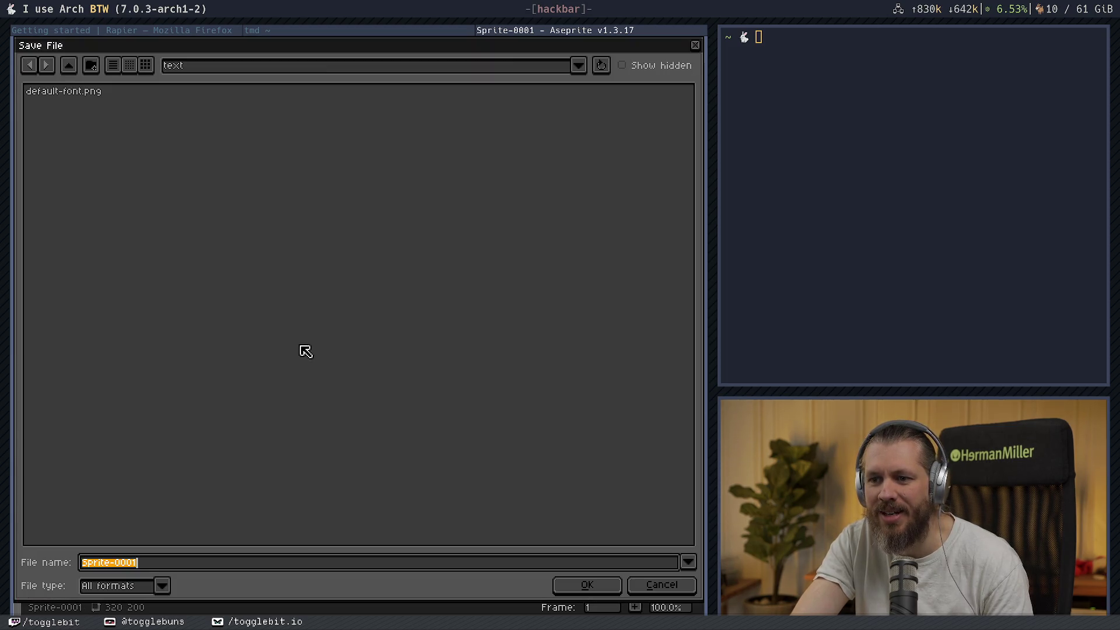
left_click(583, 65)
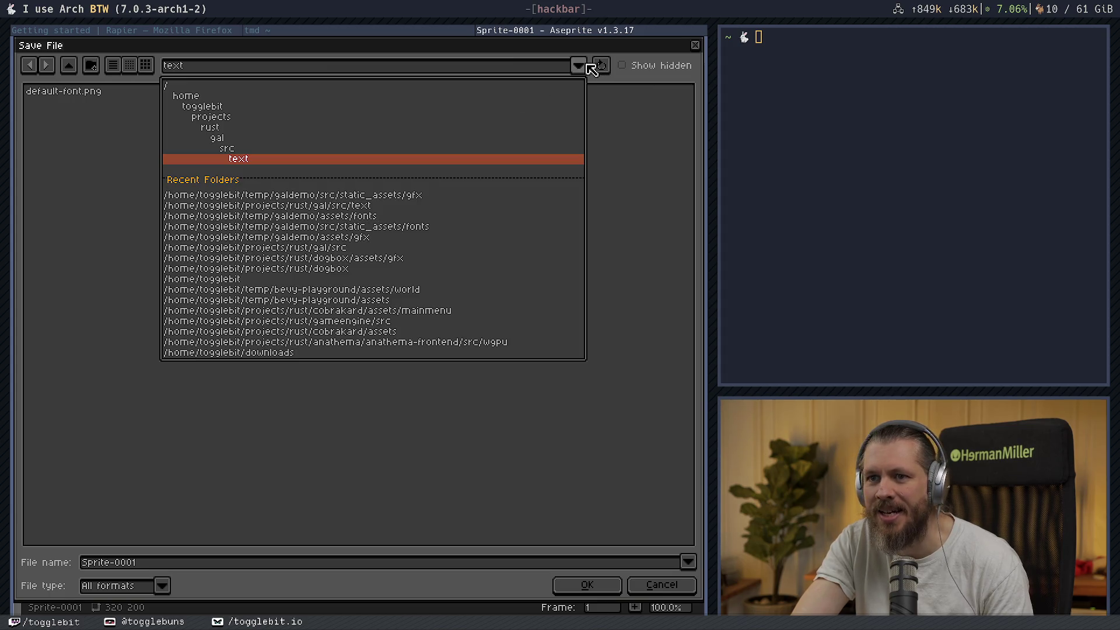
left_click(224, 126)
scroll(116, 209, "down", 1)
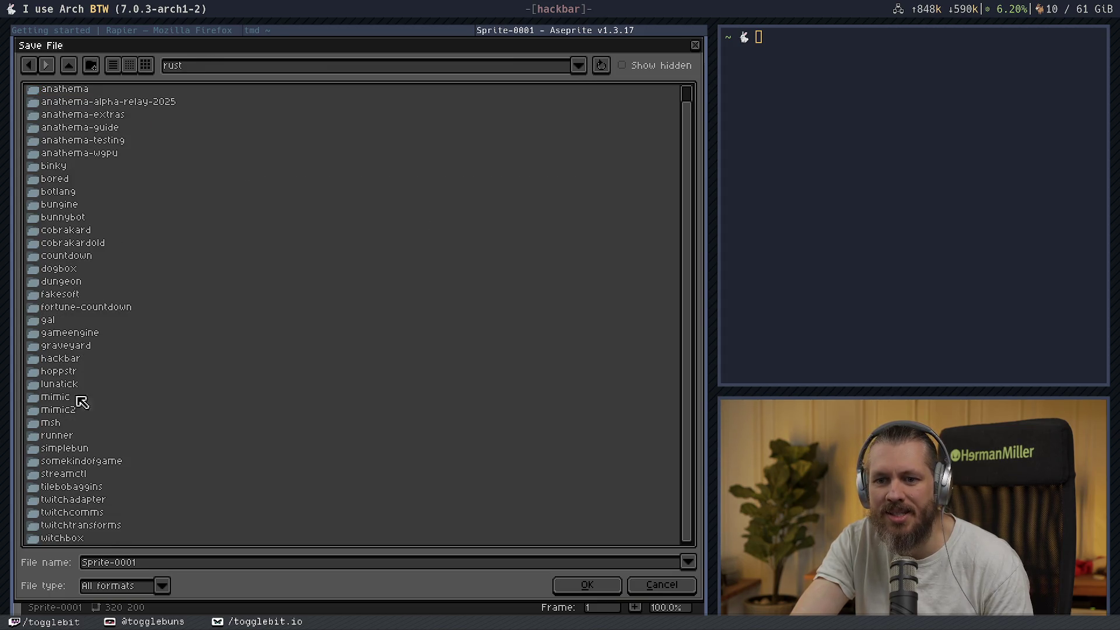
double_click(77, 462)
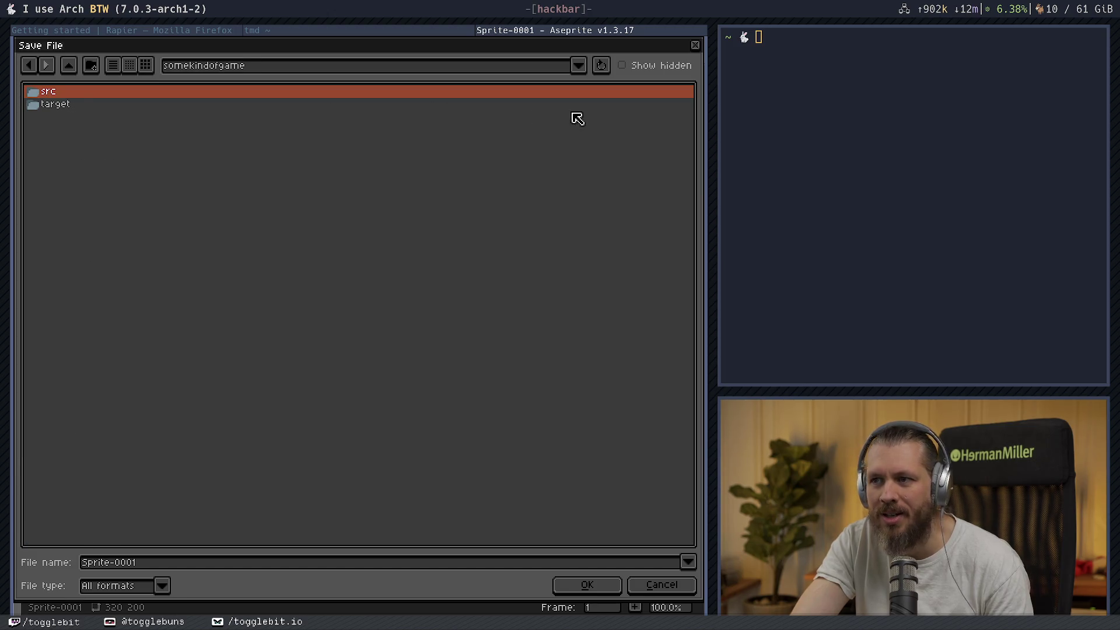
- Create nested assets and gfx folders and enter main-menu as the file name
left_click(91, 65)
type("ass")
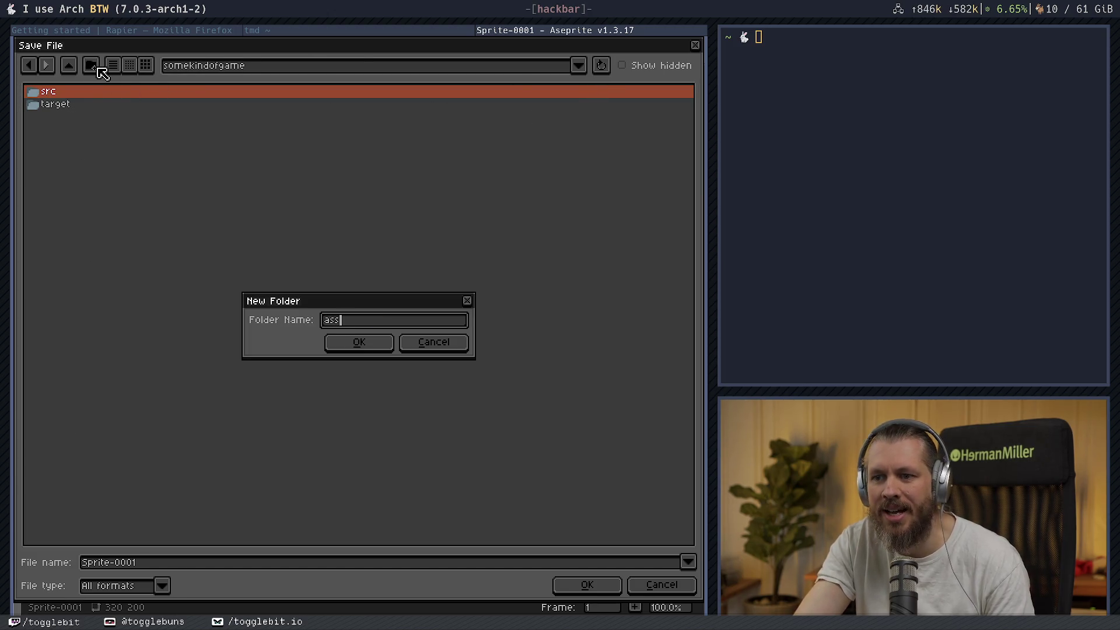
type("ets")
left_click(362, 348)
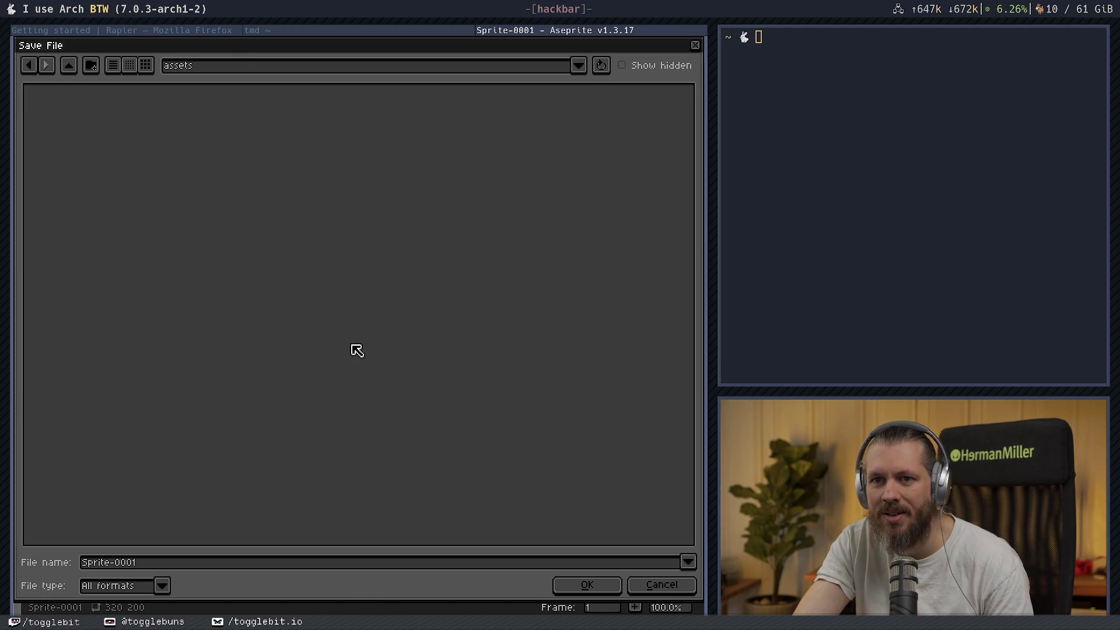
left_click(92, 67)
type("gfx")
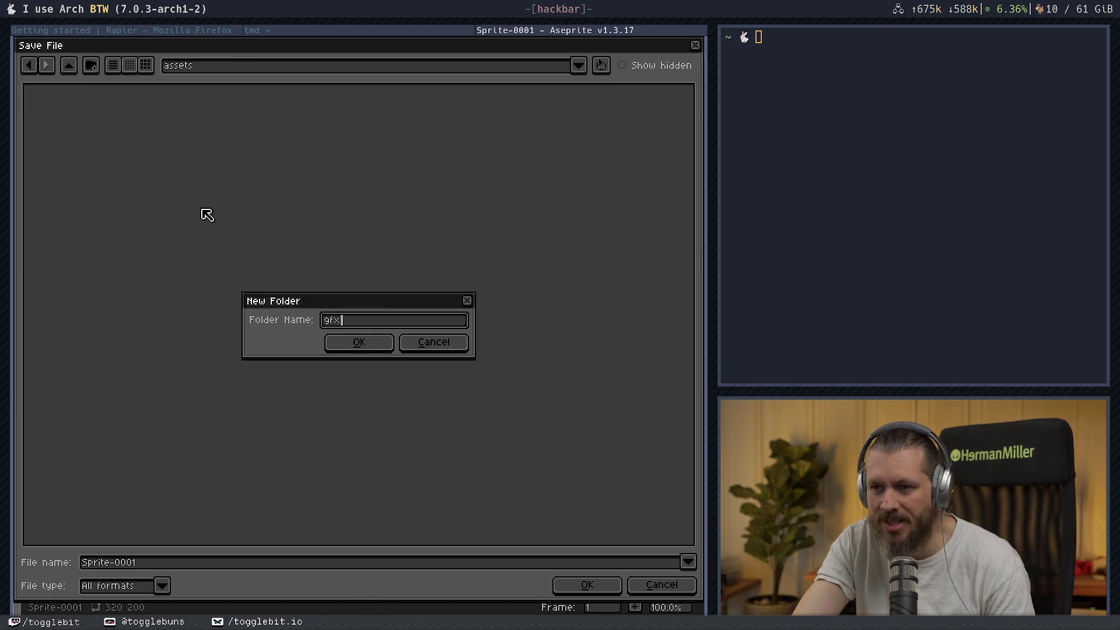
left_click(363, 343)
left_click(160, 563)
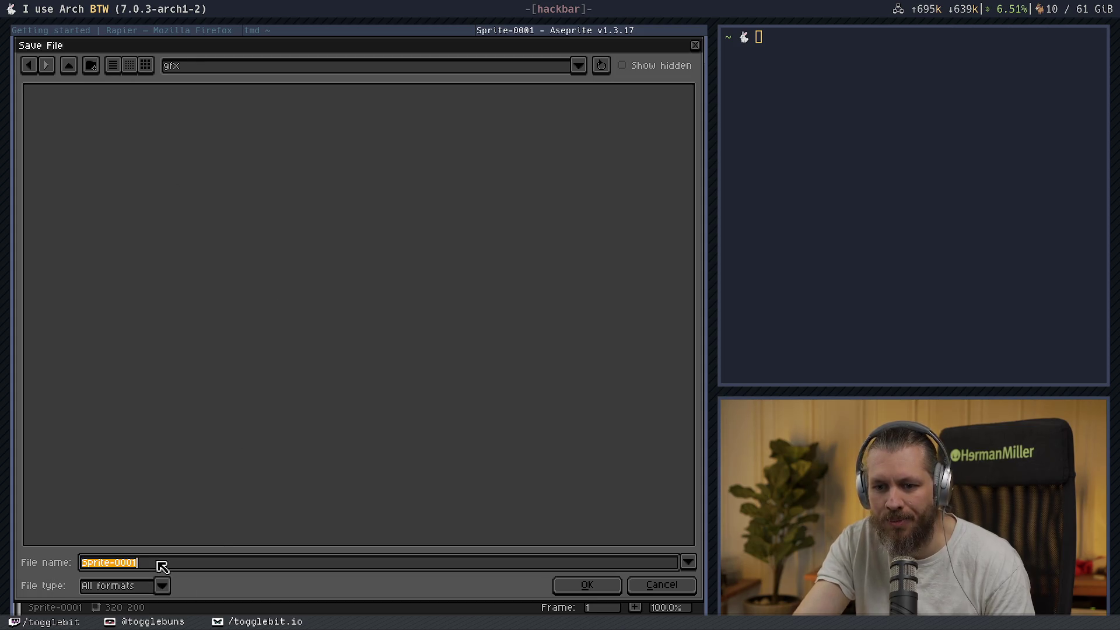
type("main-menu.")
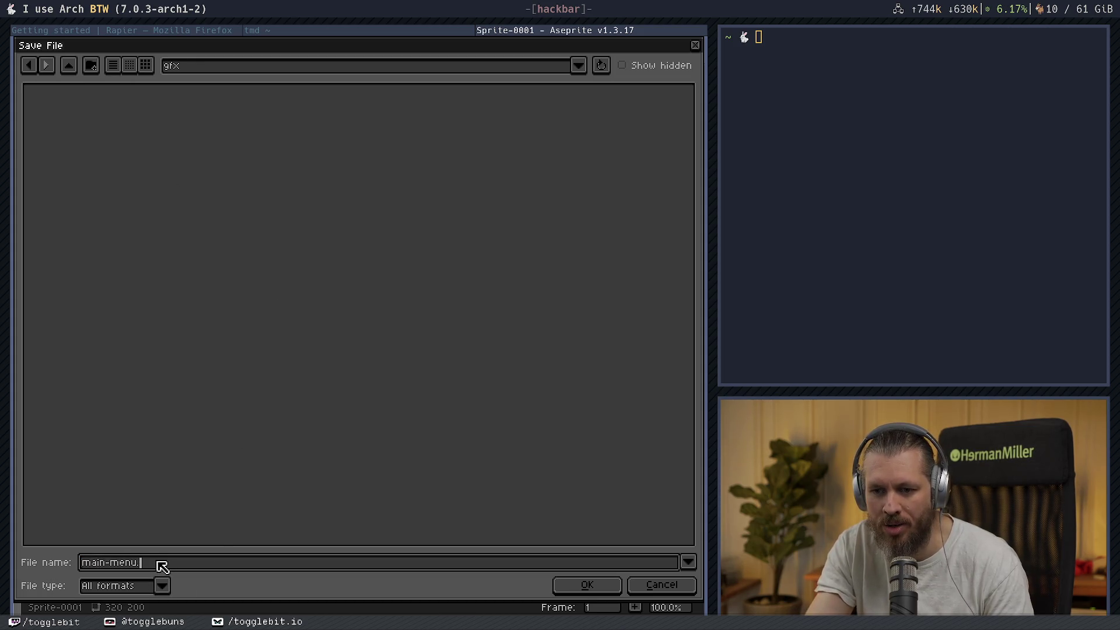
type("ase")
- Save the sprite as main-menu, relaunch Aseprite and reopen main-menu.png from Recent files
key("Return")
key("super+q")
key("super+d")
type("ase")
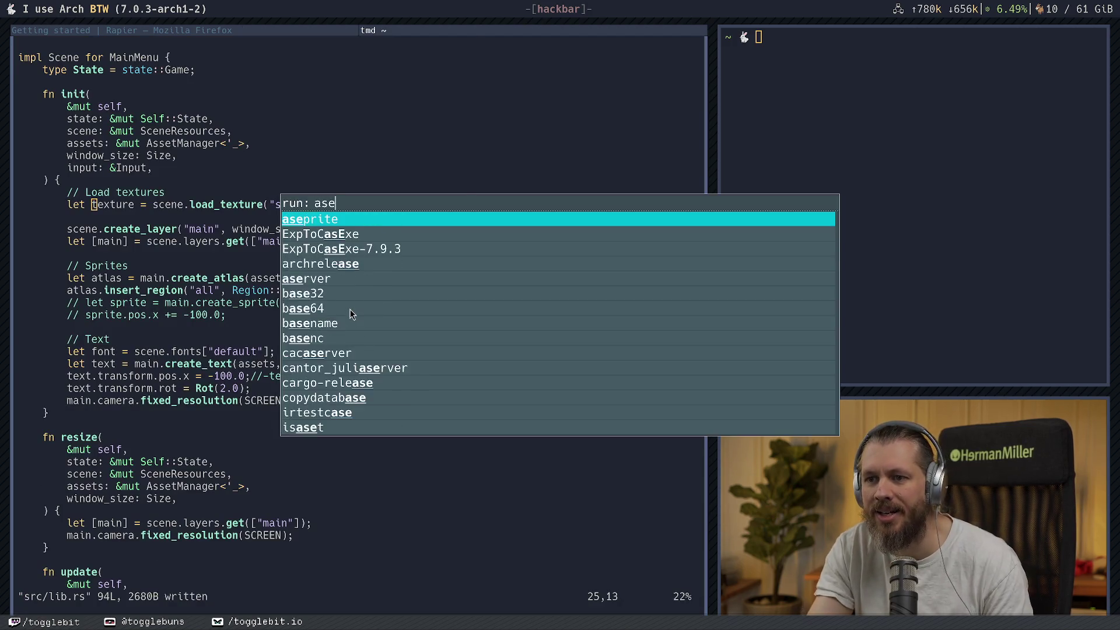
key("Return")
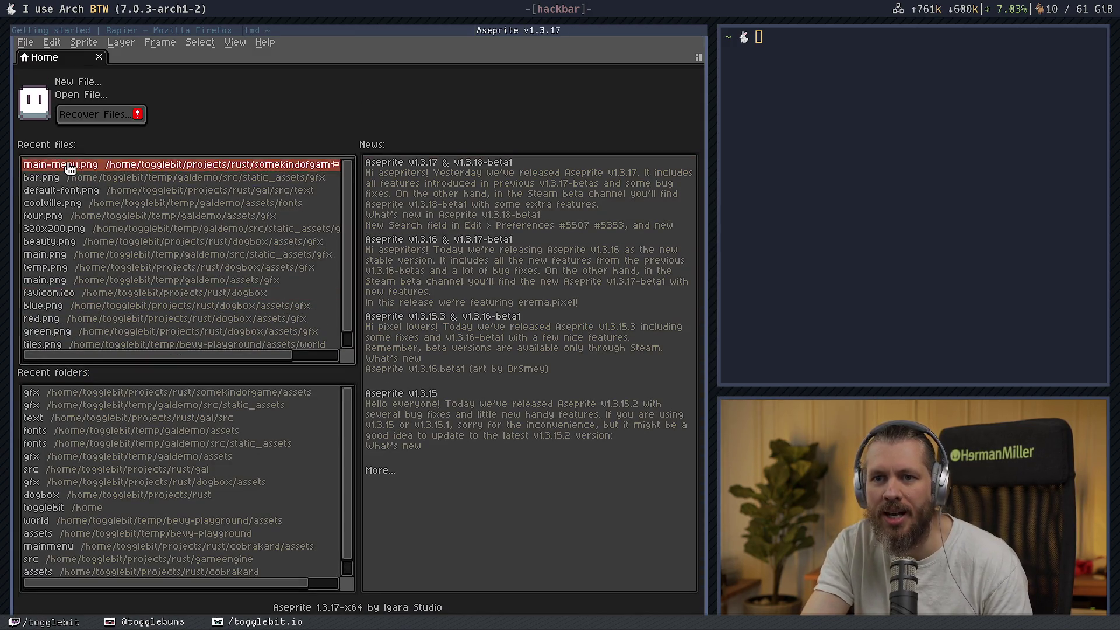
left_click(69, 166)
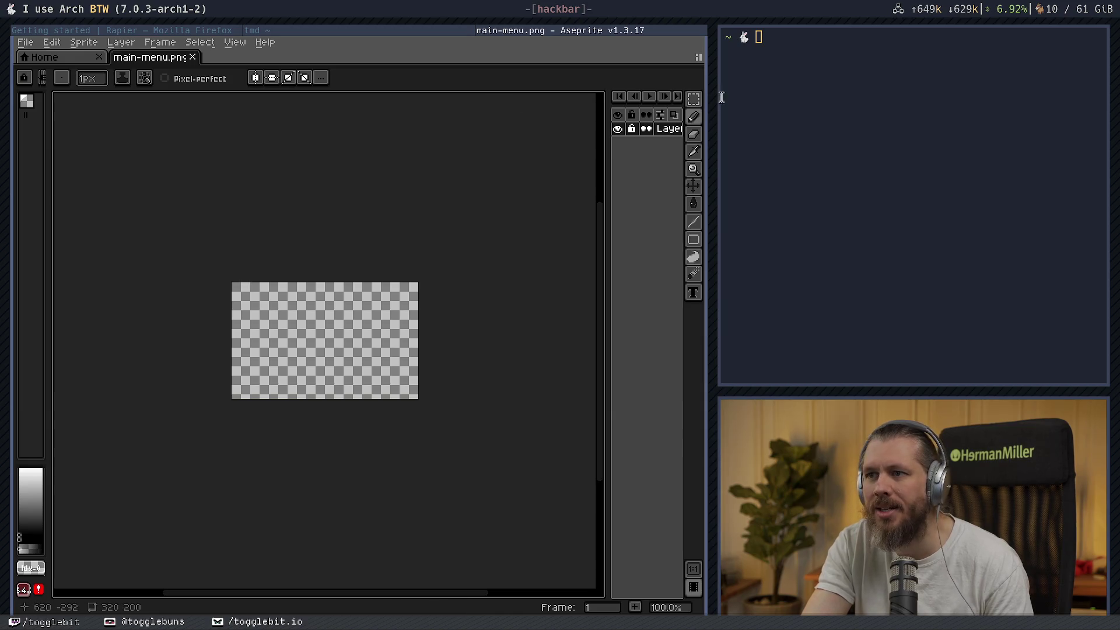
- Switch to Mirrored Default and save it as a new layout named GetTheFrontDoor
left_click(700, 56)
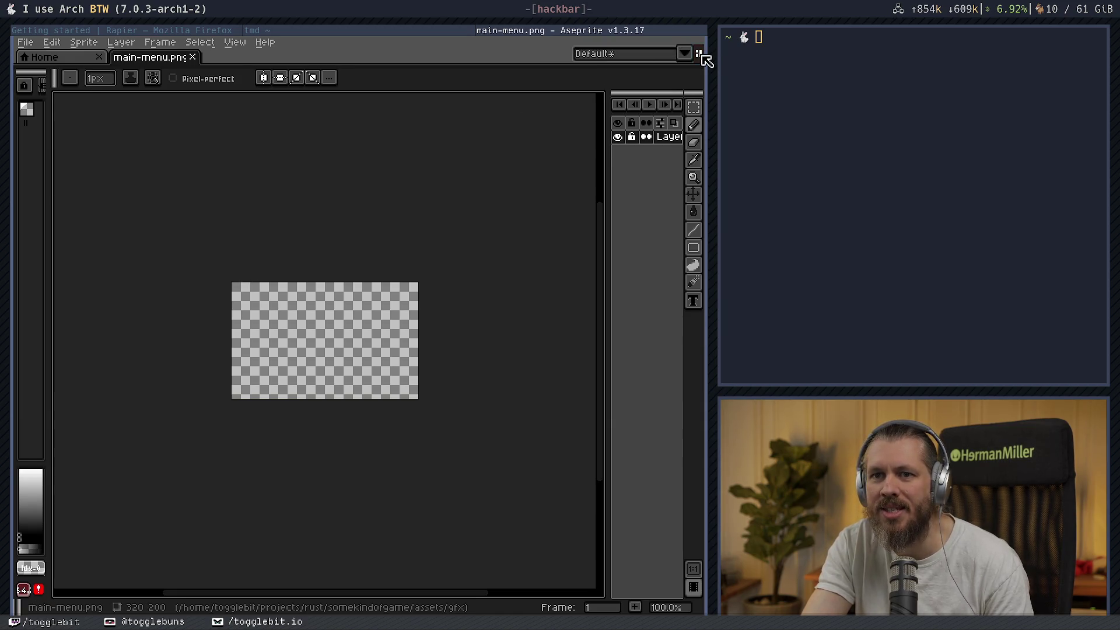
left_click(700, 55)
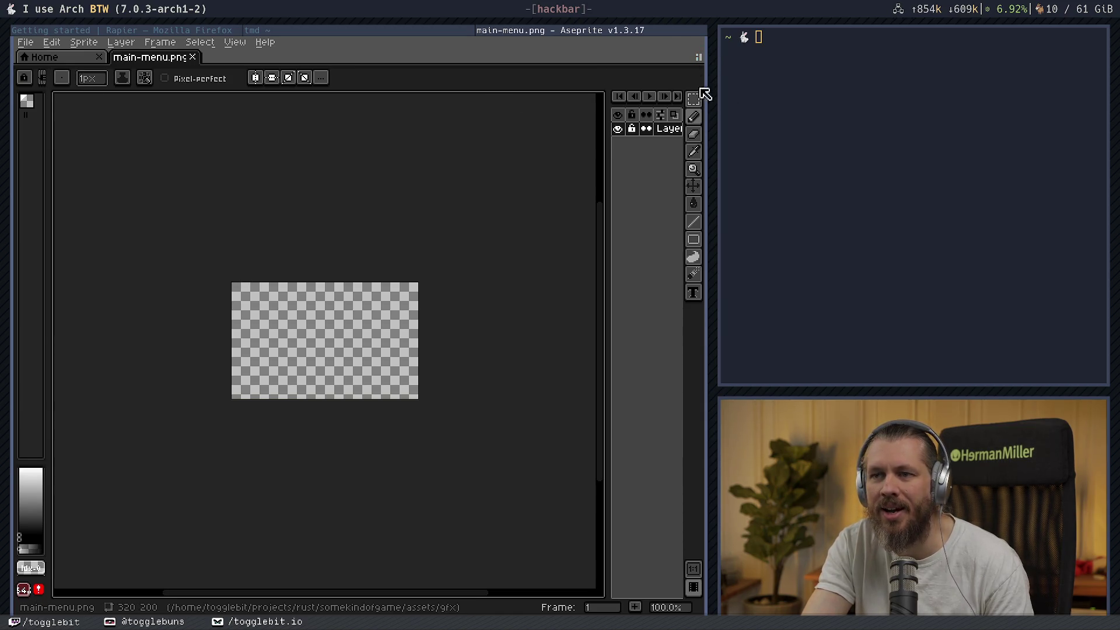
left_click(696, 55)
left_click(686, 52)
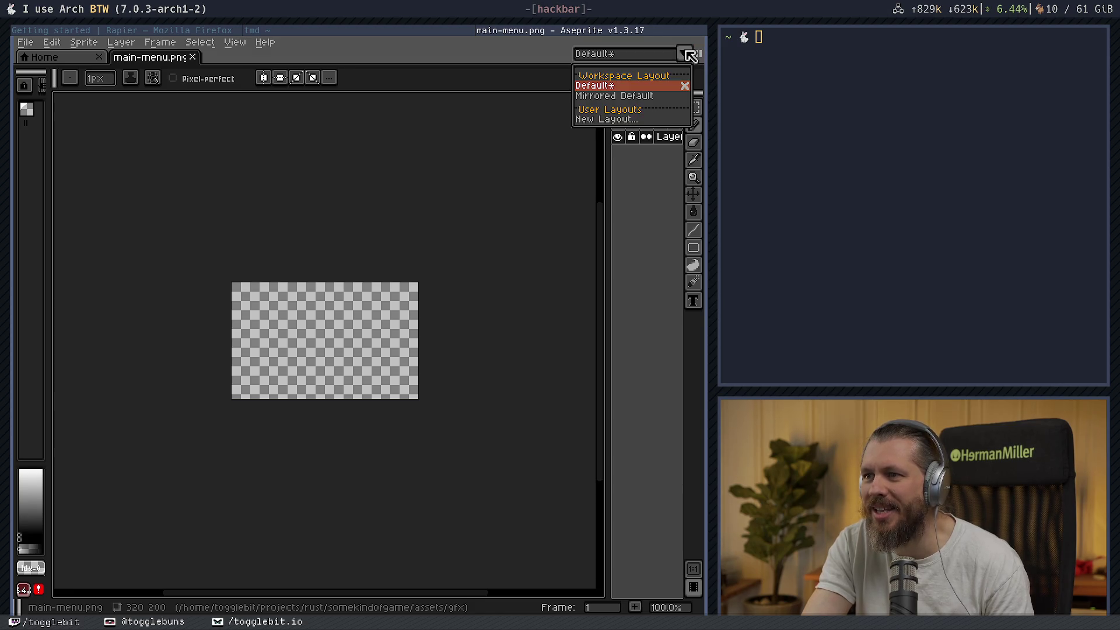
left_click(639, 96)
left_click(683, 55)
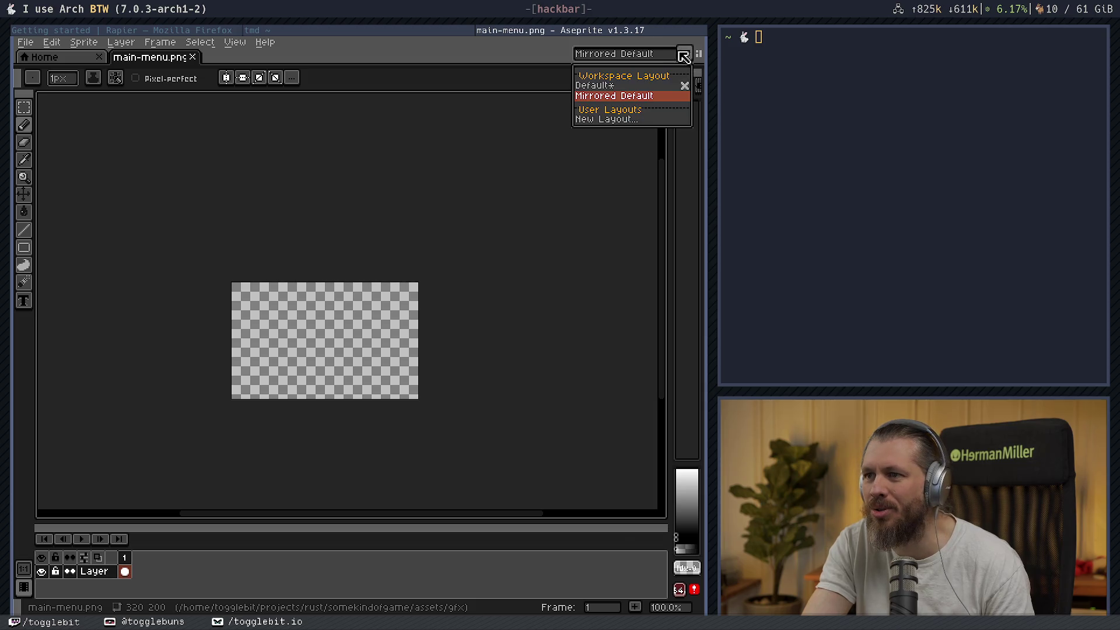
left_click(630, 120)
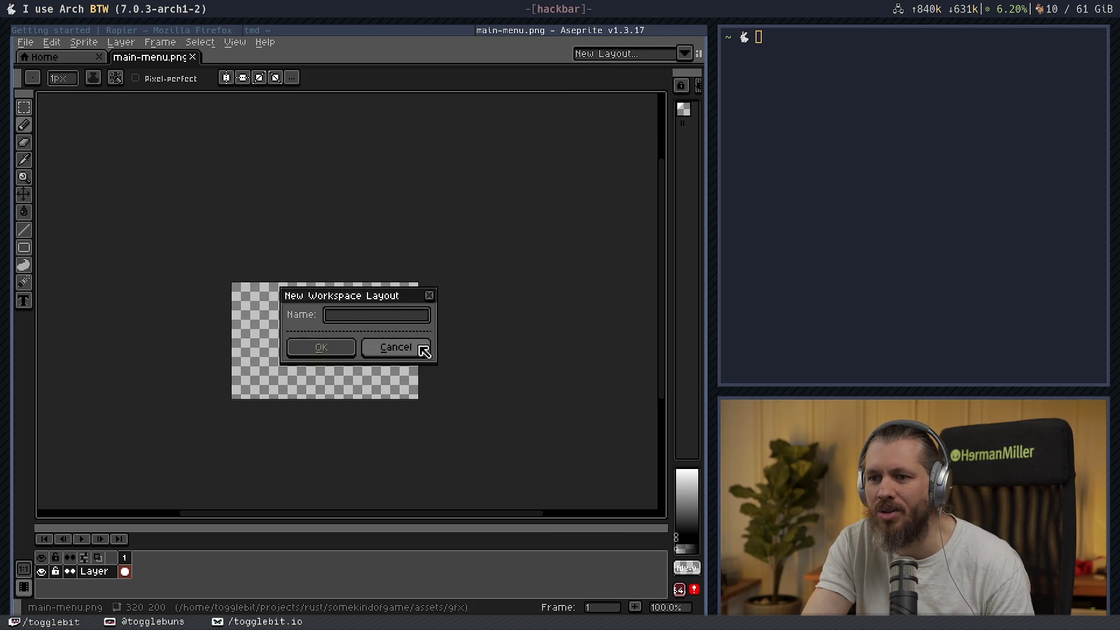
type("GetTheF")
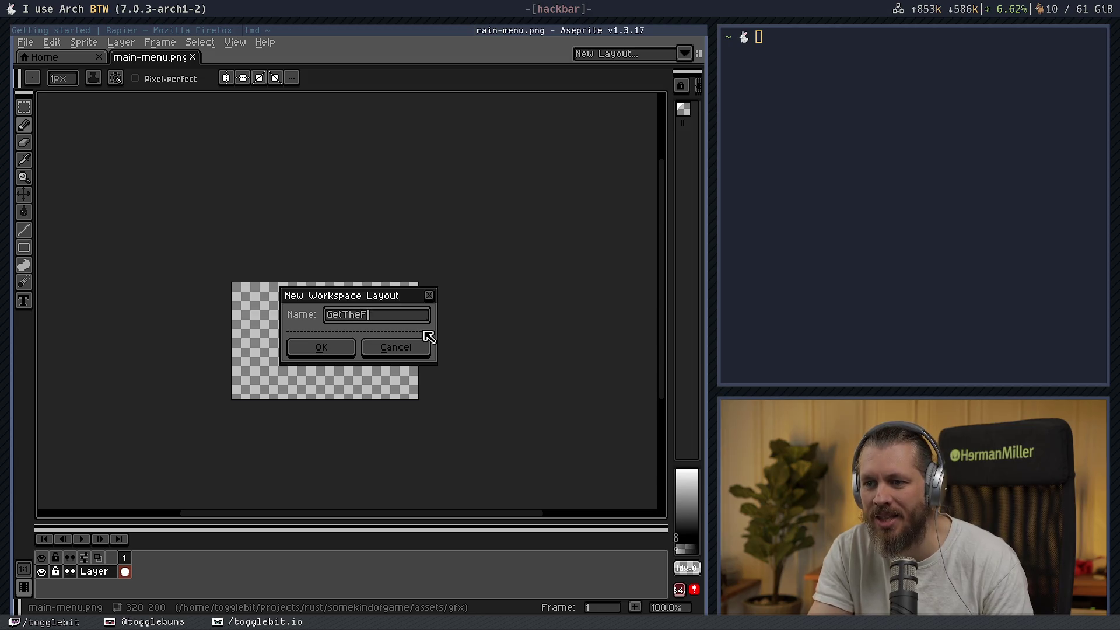
type("rontDoo")
key("Return")
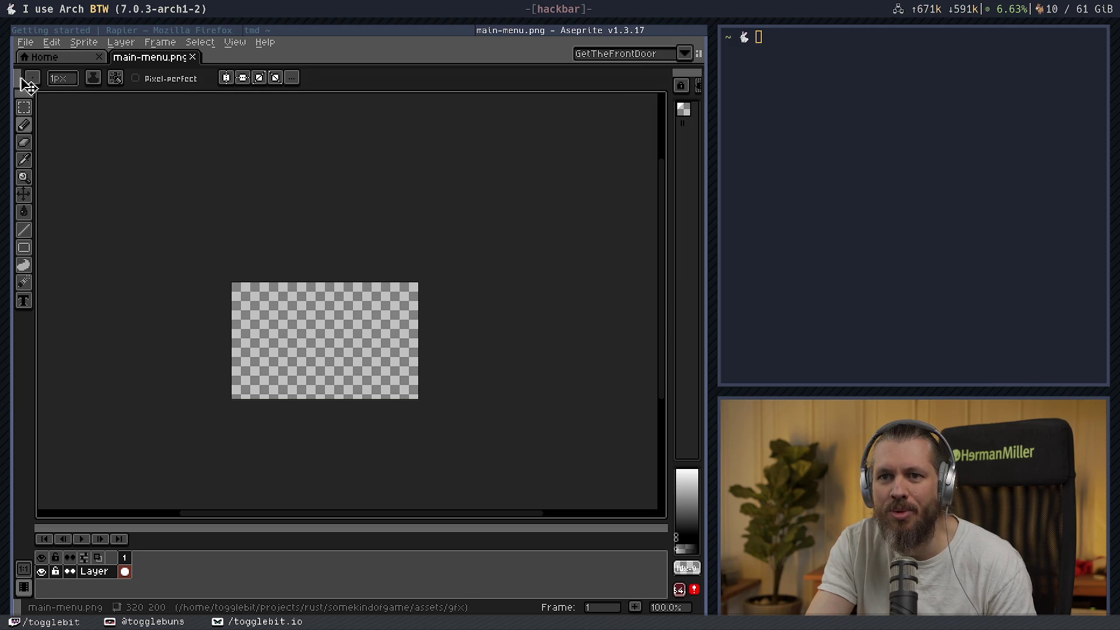
- Dock the toolbar back at the left of the canvas and turn on Pixel-perfect
mouse_move(23, 82)
left_mouse_down()
mouse_move(11, 85)
mouse_move(30, 133)
mouse_move(661, 144)
left_mouse_up()
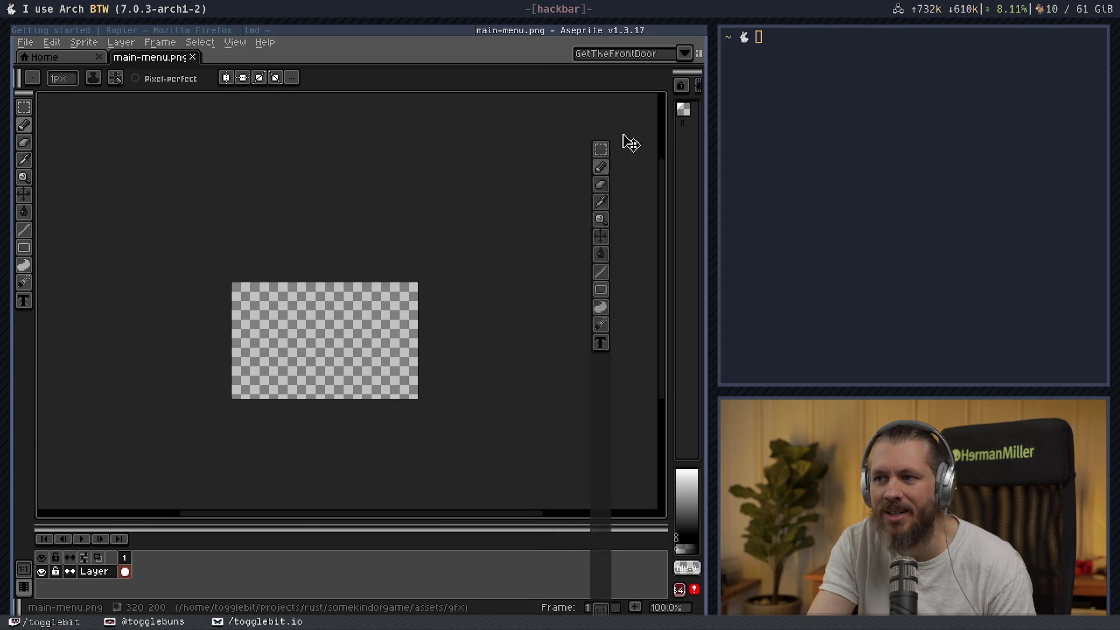
left_click_drag(661, 144, 29, 102)
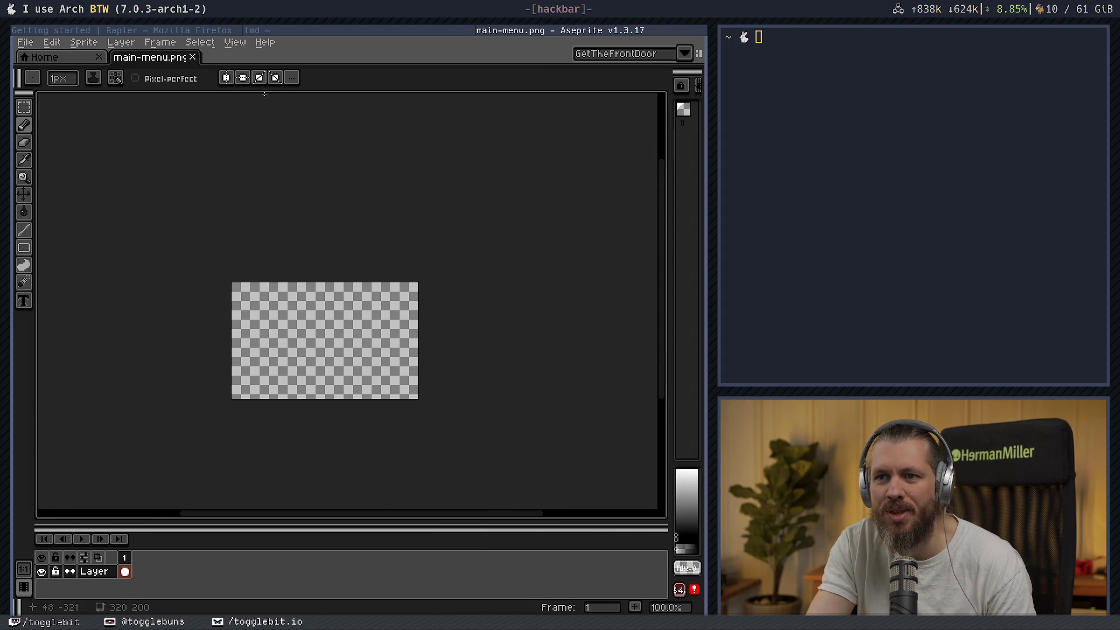
left_click(294, 79)
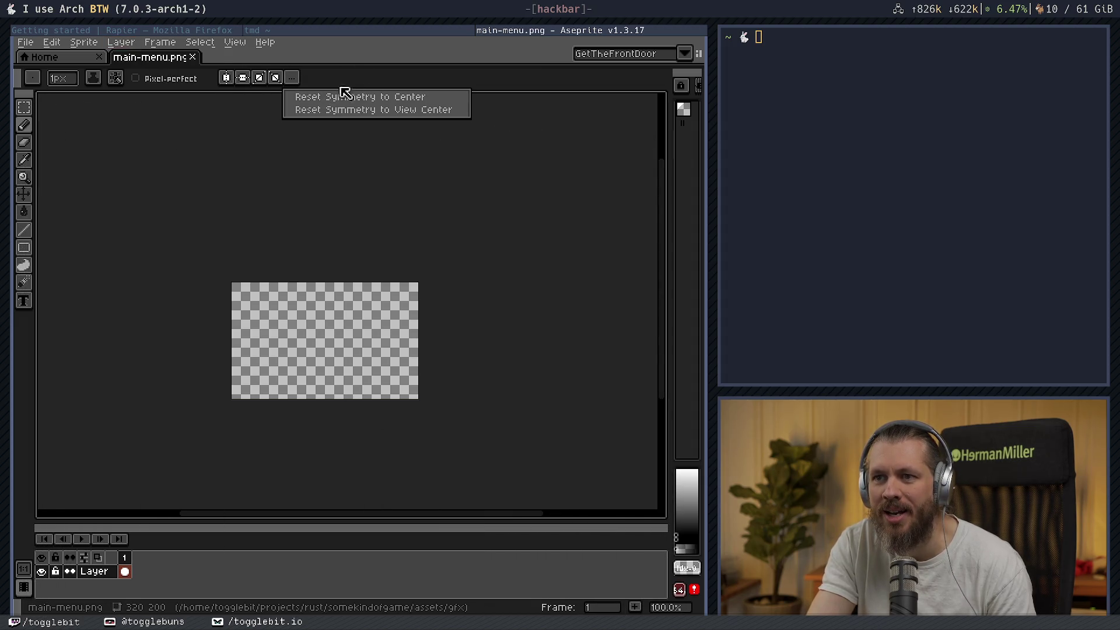
left_click(357, 83)
left_click(170, 81)
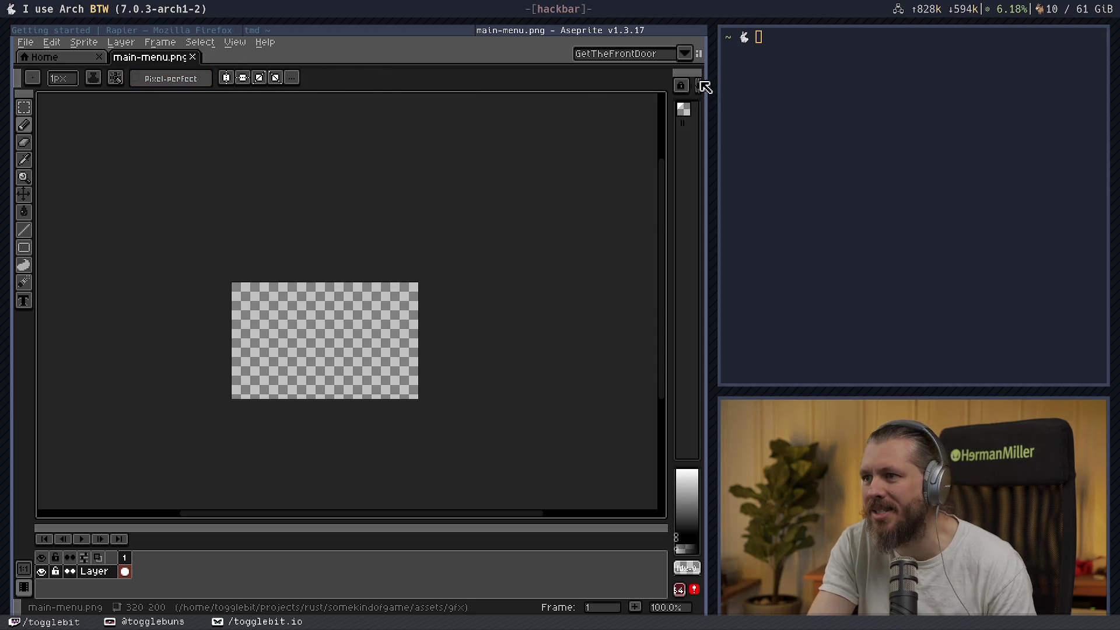
- Move the colour palette panel to dock on the right of the canvas
left_click_drag(697, 80, 34, 99)
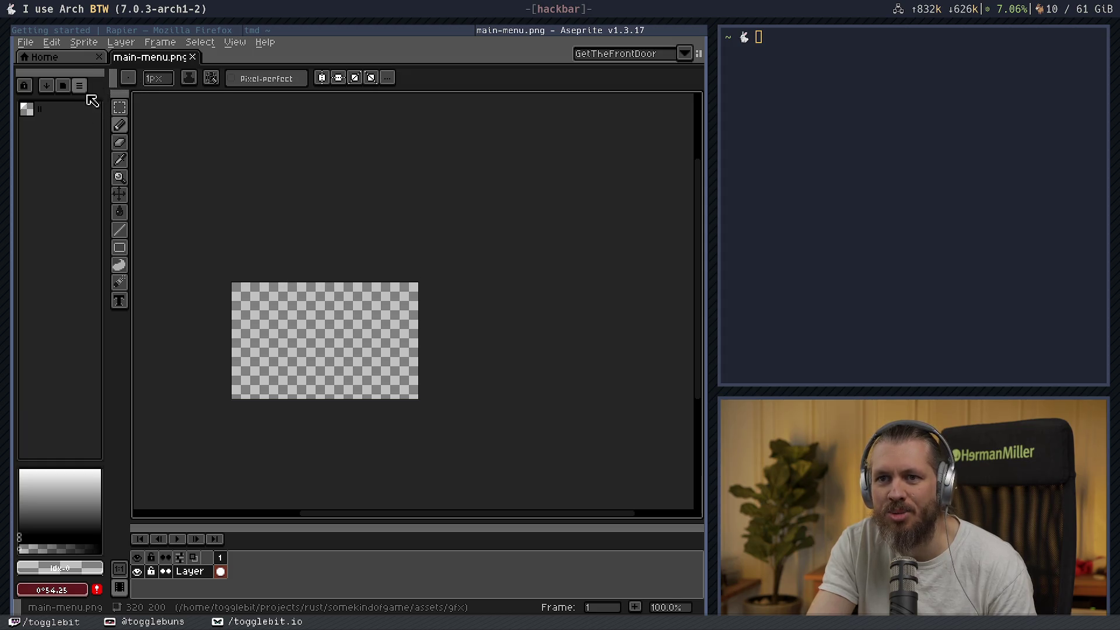
left_click(79, 85)
key("Escape")
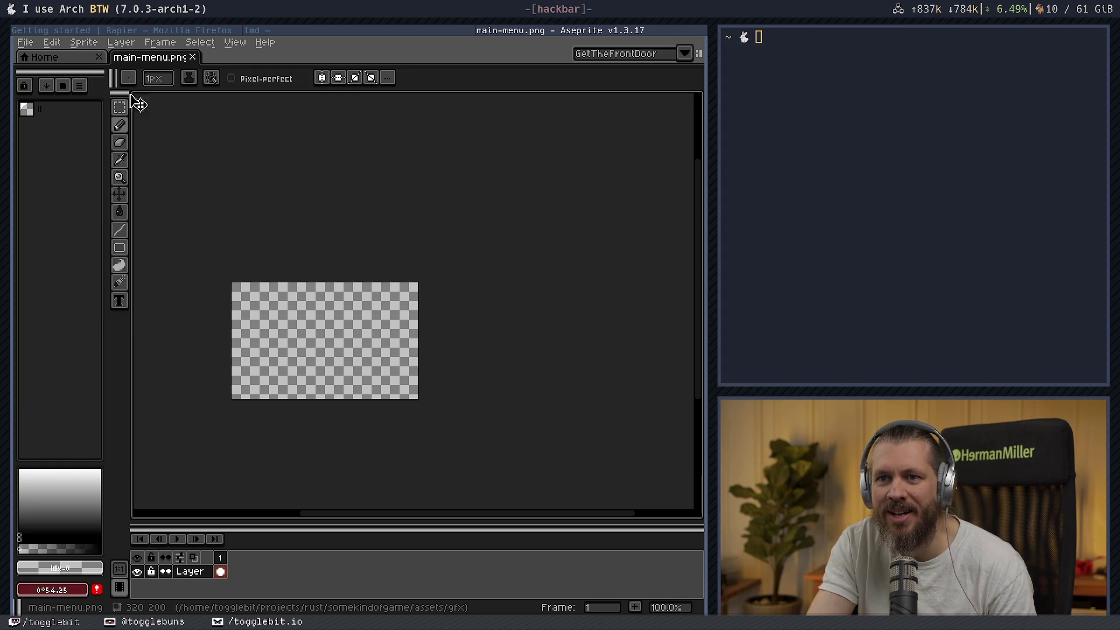
left_click_drag(40, 78, 54, 83)
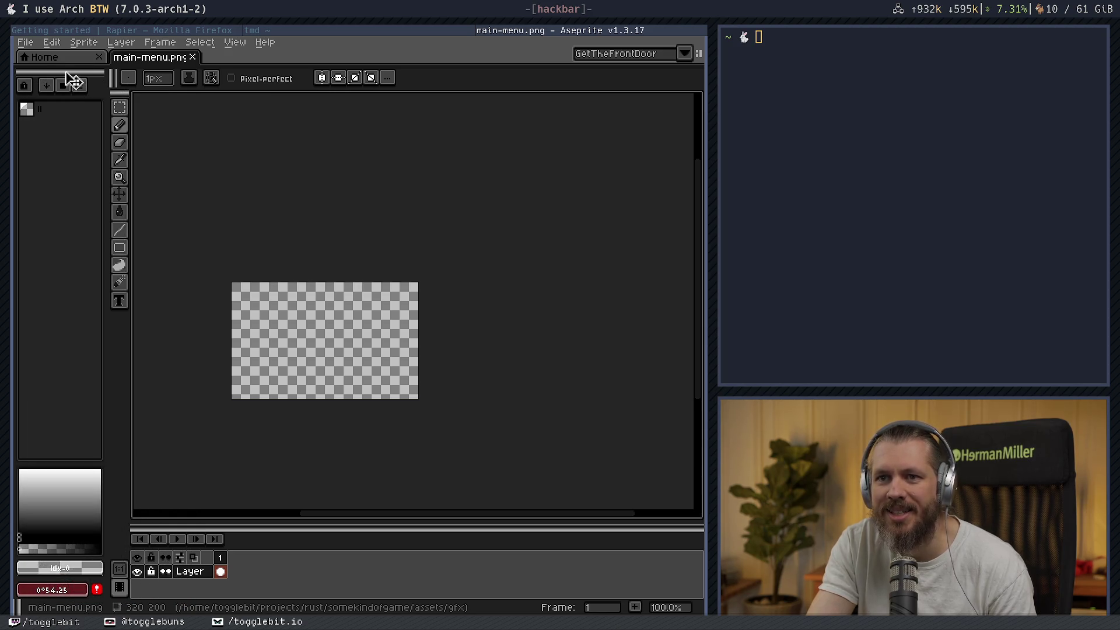
left_click_drag(64, 78, 682, 96)
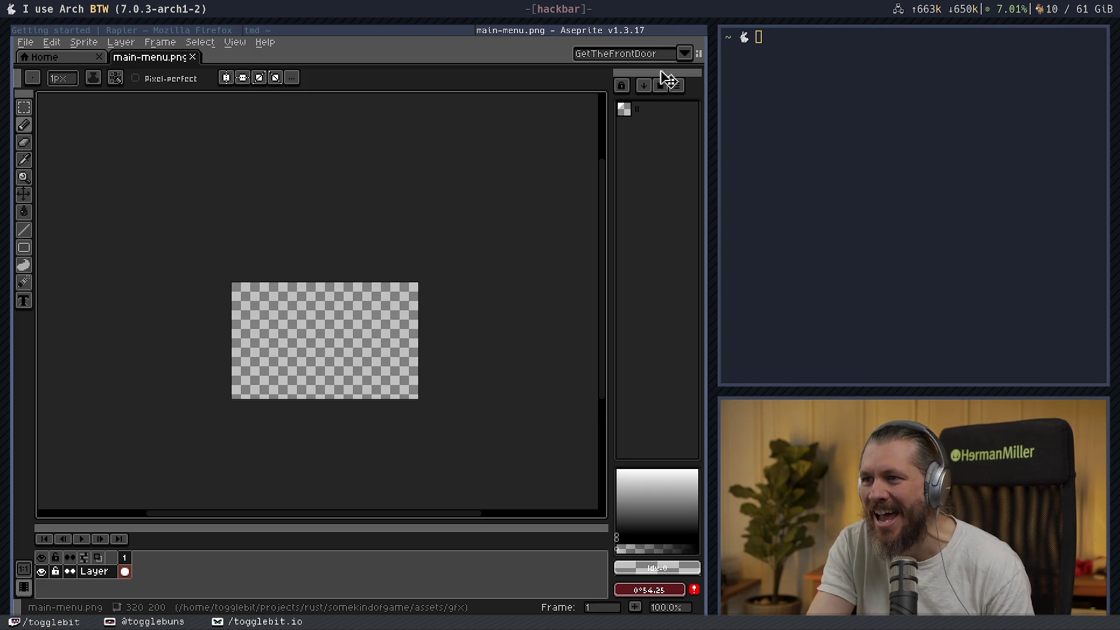
- Dock the palette panel left of the canvas and narrow it with its splitter
left_click(700, 57)
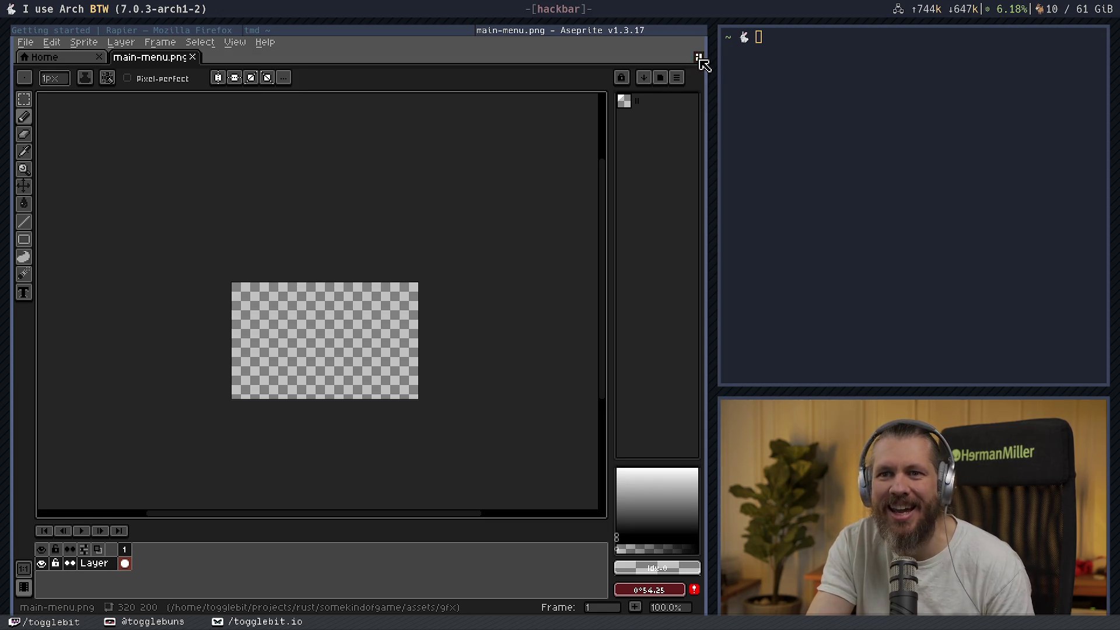
left_click(699, 57)
left_click(699, 57)
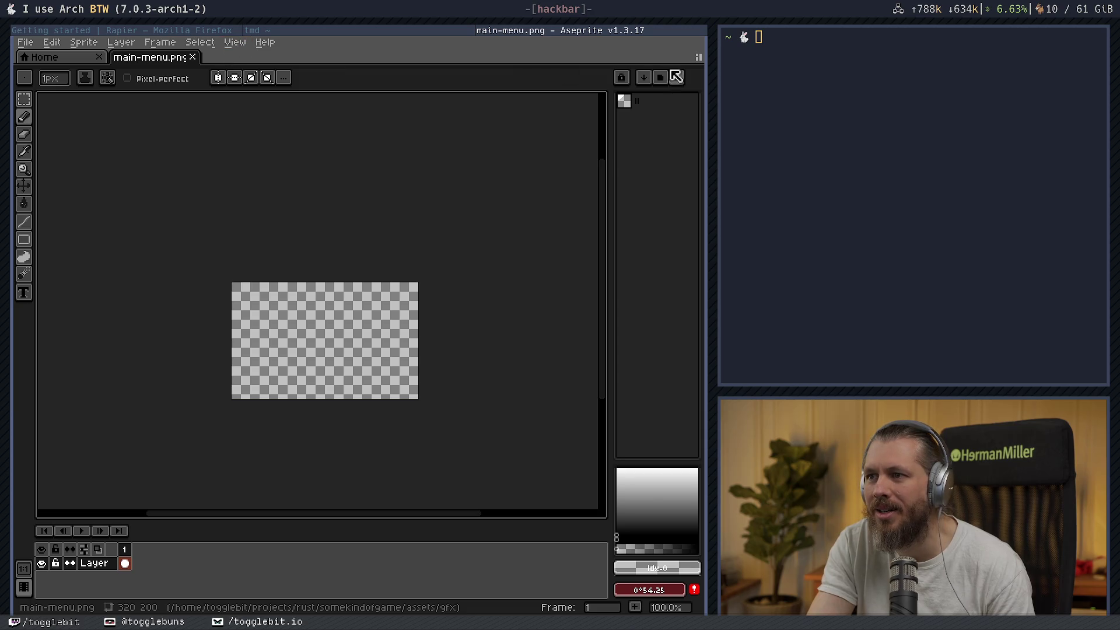
left_click(698, 57)
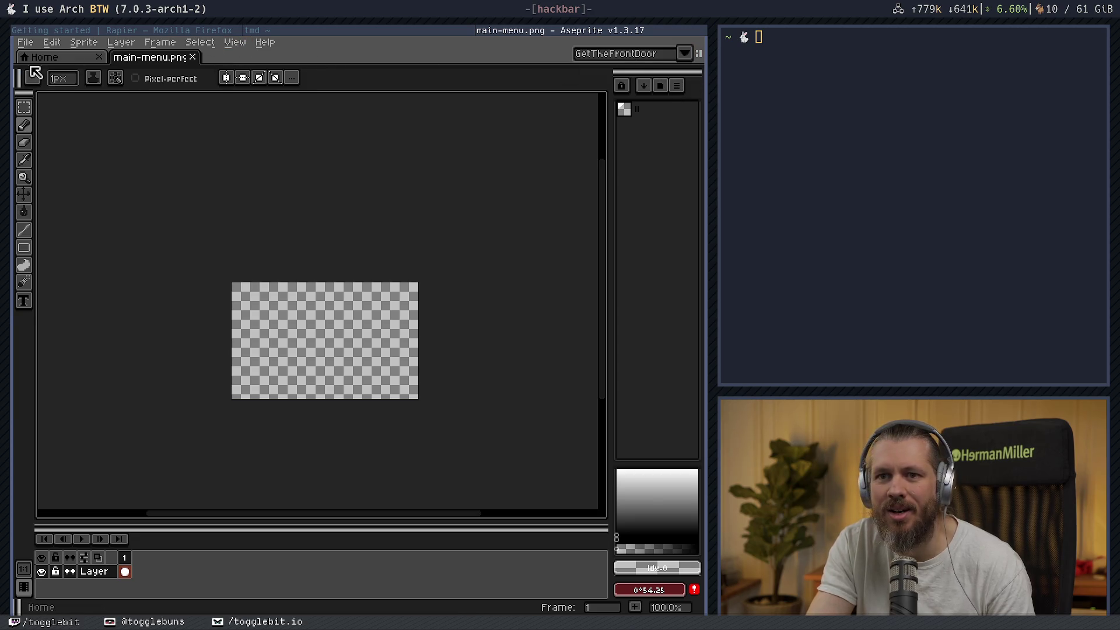
mouse_move(18, 78)
left_mouse_down()
mouse_move(58, 162)
mouse_move(45, 604)
mouse_move(117, 50)
mouse_move(119, 62)
left_mouse_up()
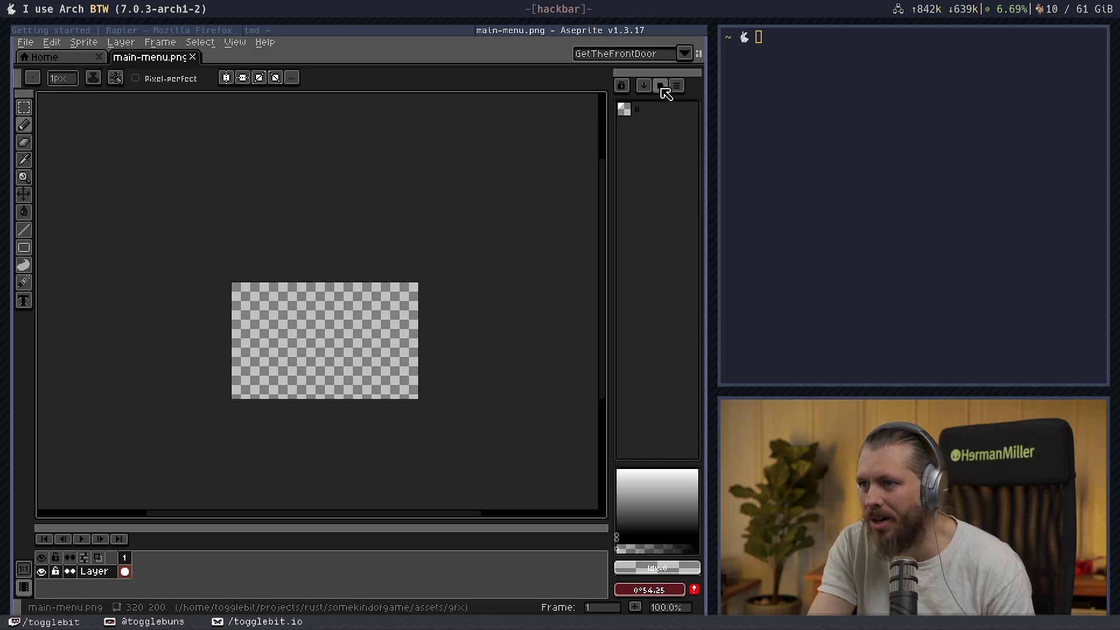
left_click_drag(694, 84, 63, 112)
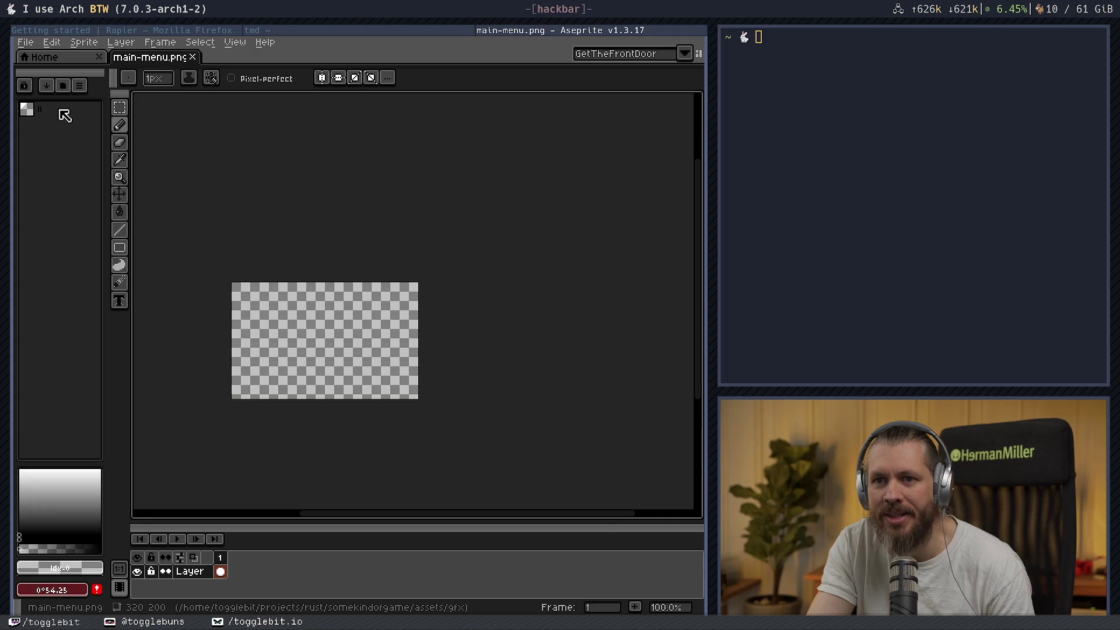
left_click_drag(42, 111, 45, 110)
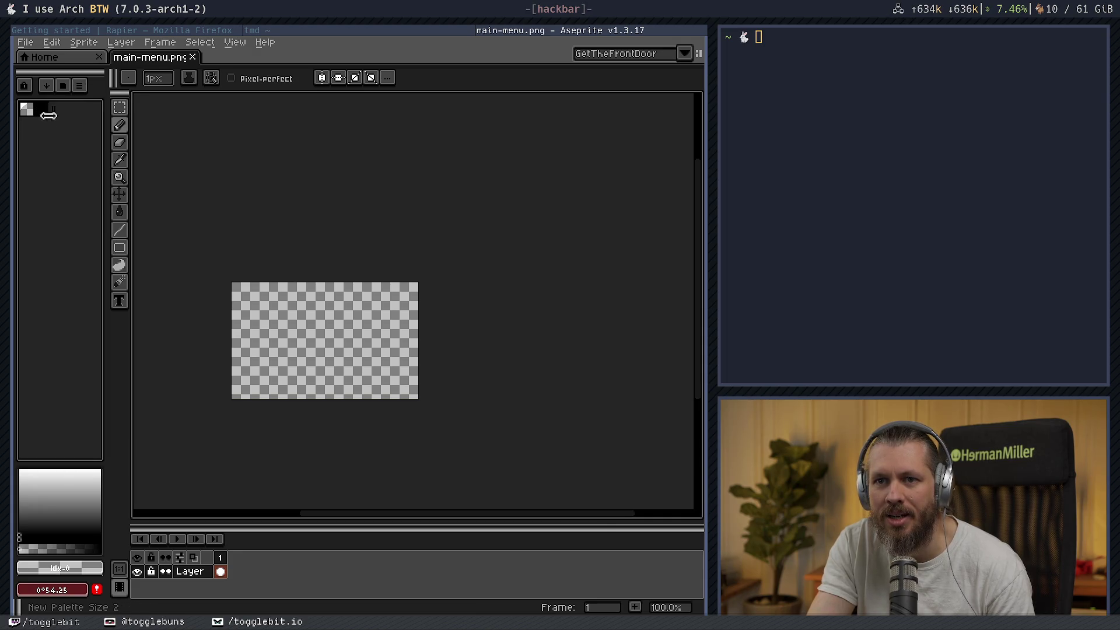
left_click(84, 86)
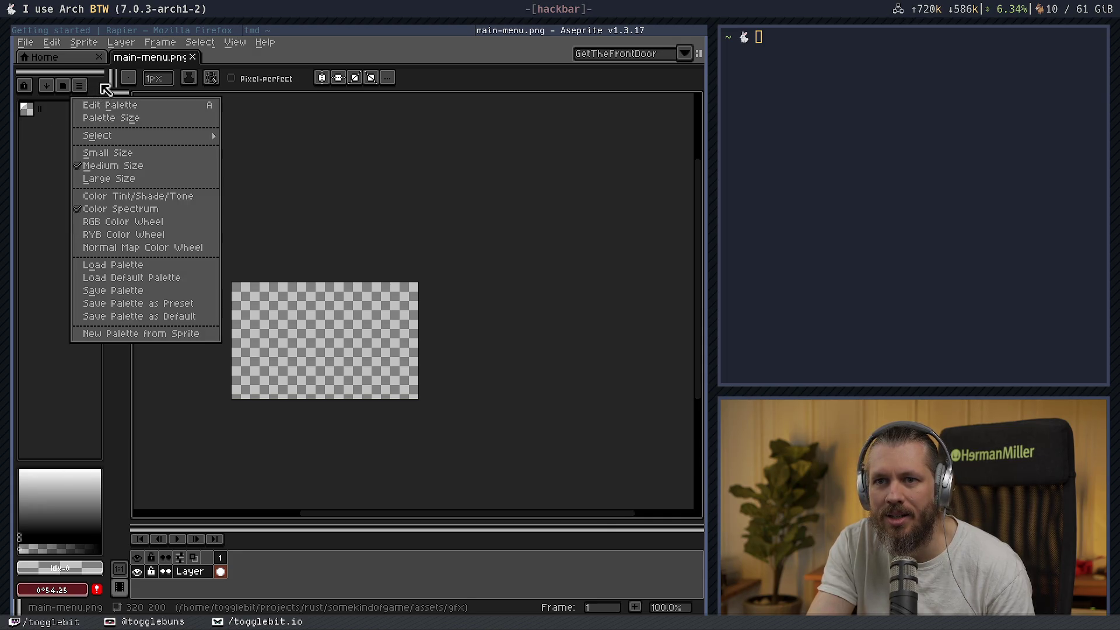
left_click(105, 88)
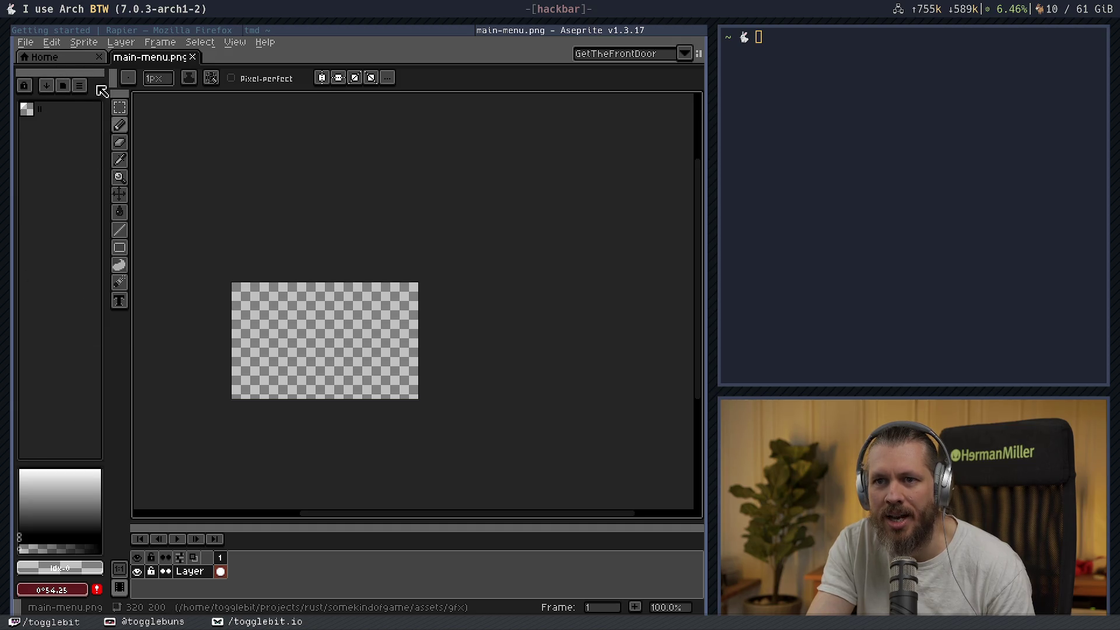
mouse_move(105, 99)
left_mouse_down()
mouse_move(75, 101)
mouse_move(86, 100)
left_mouse_up()
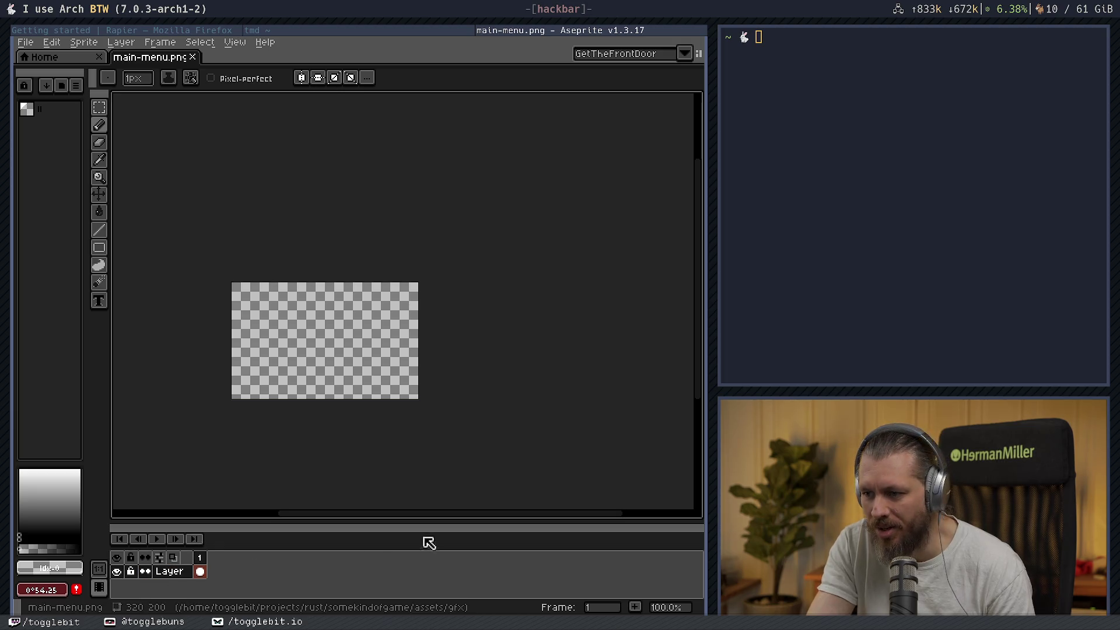
- Dock the timeline as a right-side column, widen it to show the Layer row
left_click_drag(428, 542, 687, 245)
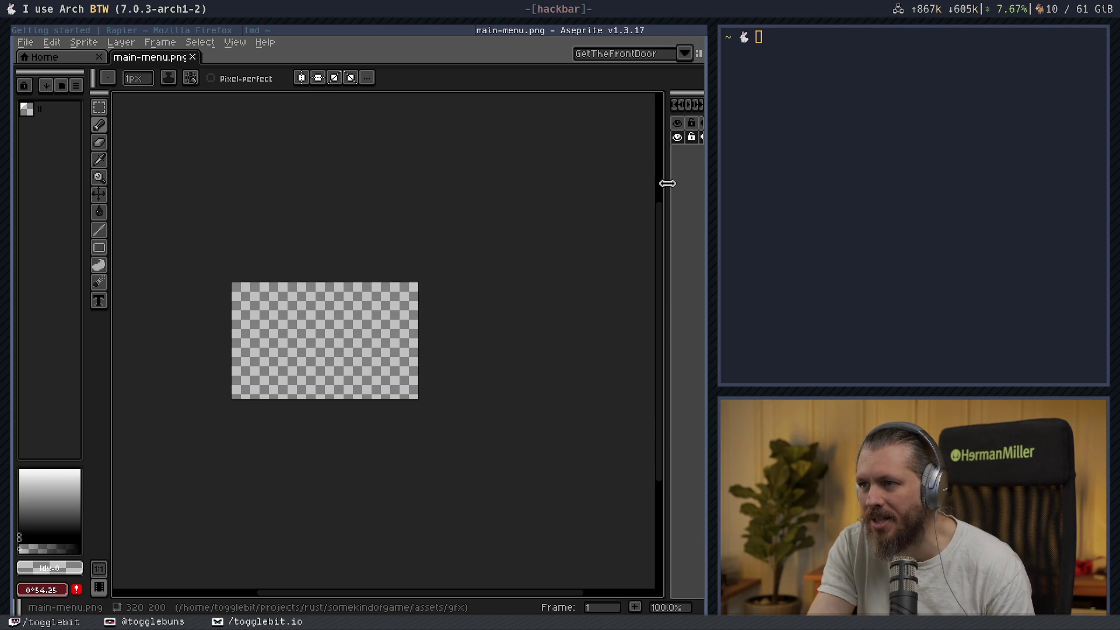
left_click_drag(667, 183, 606, 186)
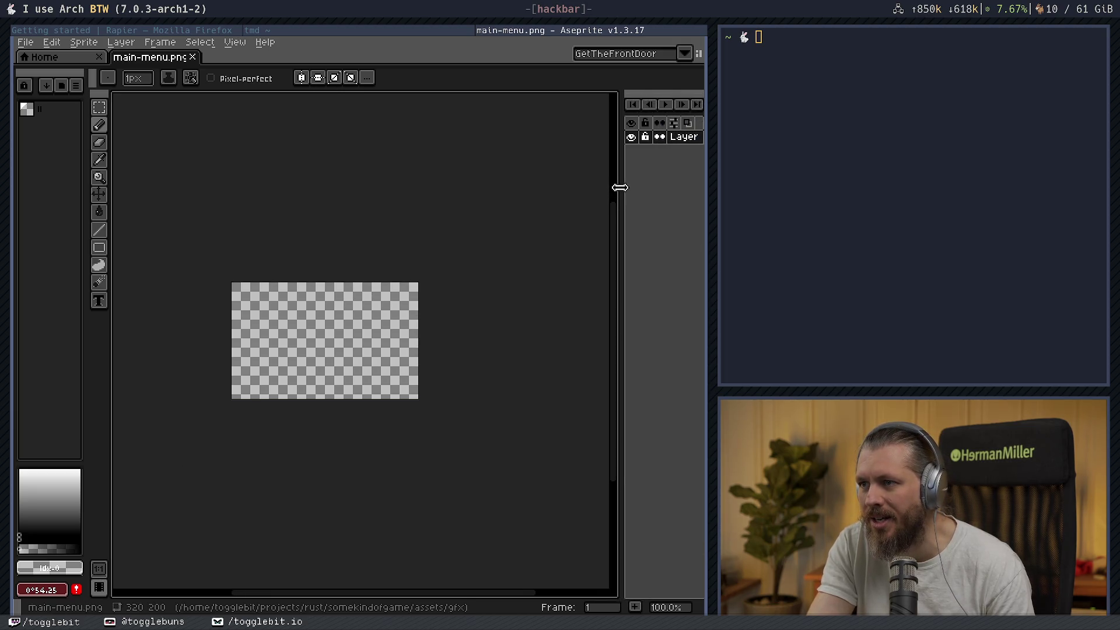
left_click(699, 54)
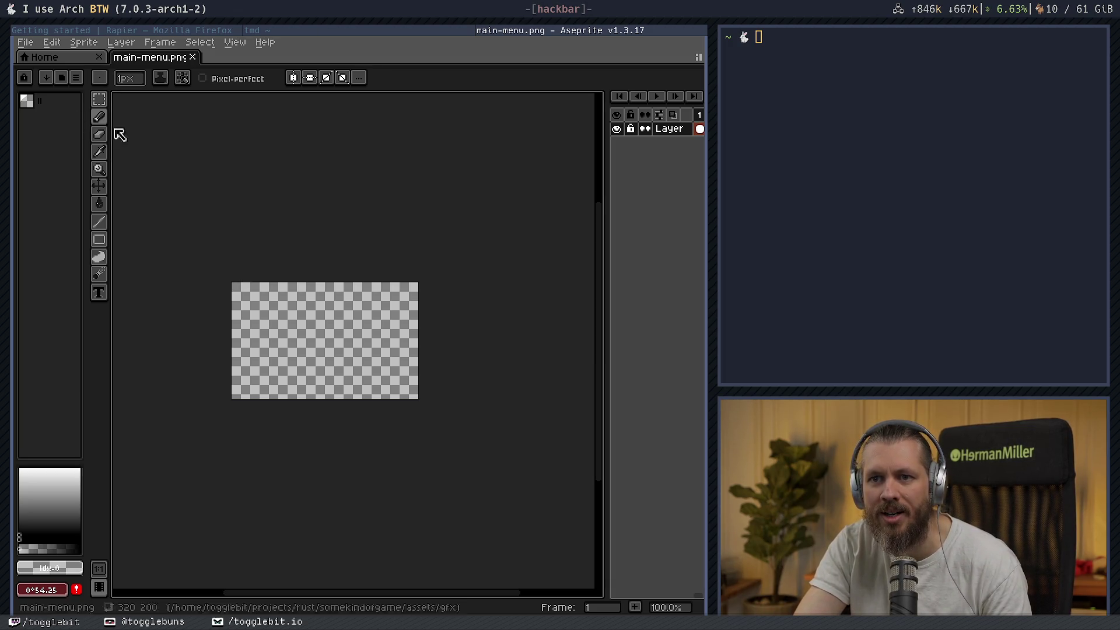
- Apply the Default workspace layout and widen the palette panel on the left
left_click(701, 61)
left_click(641, 54)
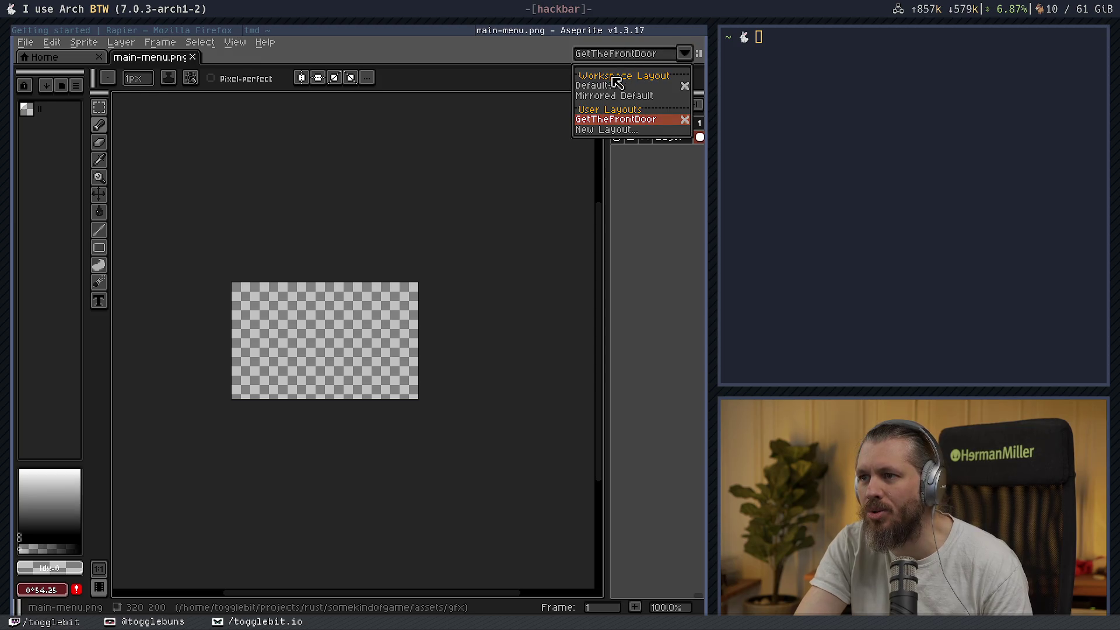
left_click(609, 115)
left_click(699, 54)
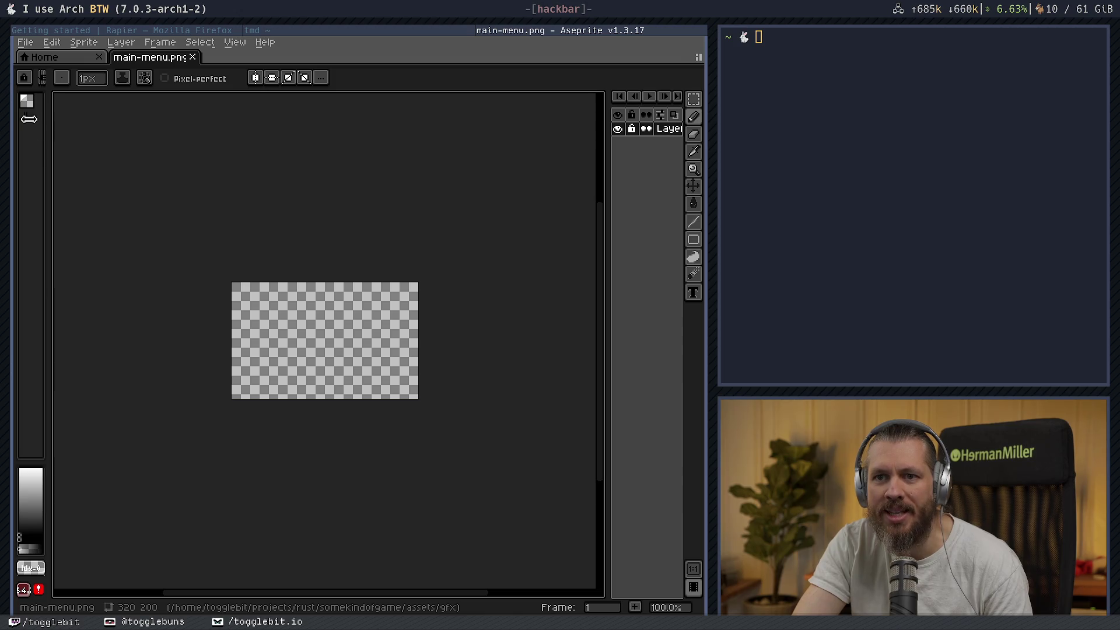
left_click_drag(46, 137, 86, 137)
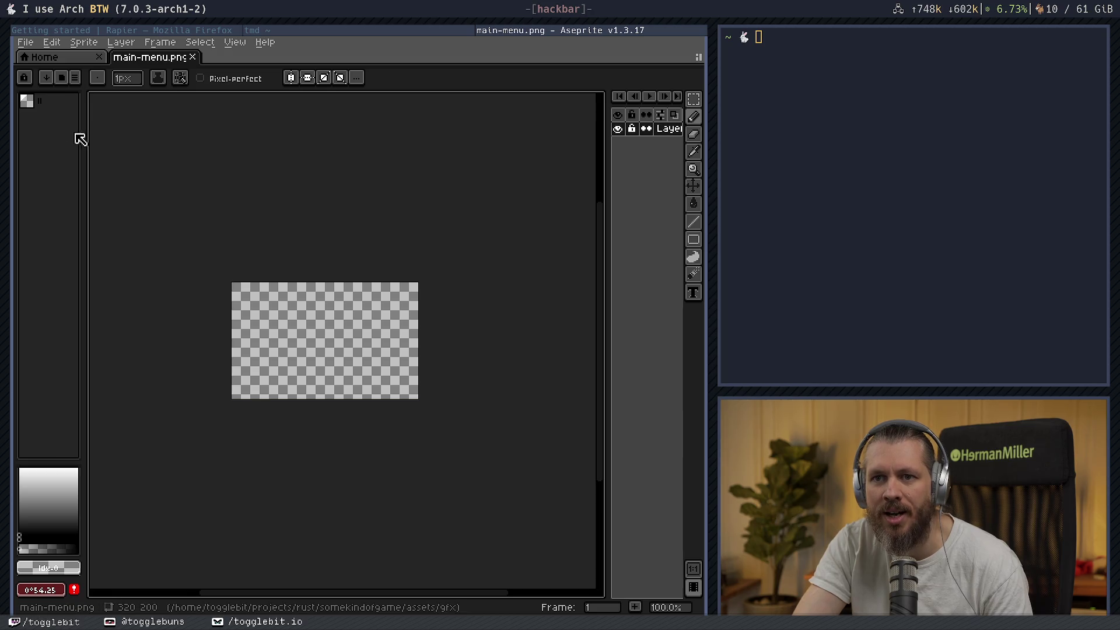
- Try the GetTheFrontDoor layout, return to Default, and hide the layout selector
left_click(698, 57)
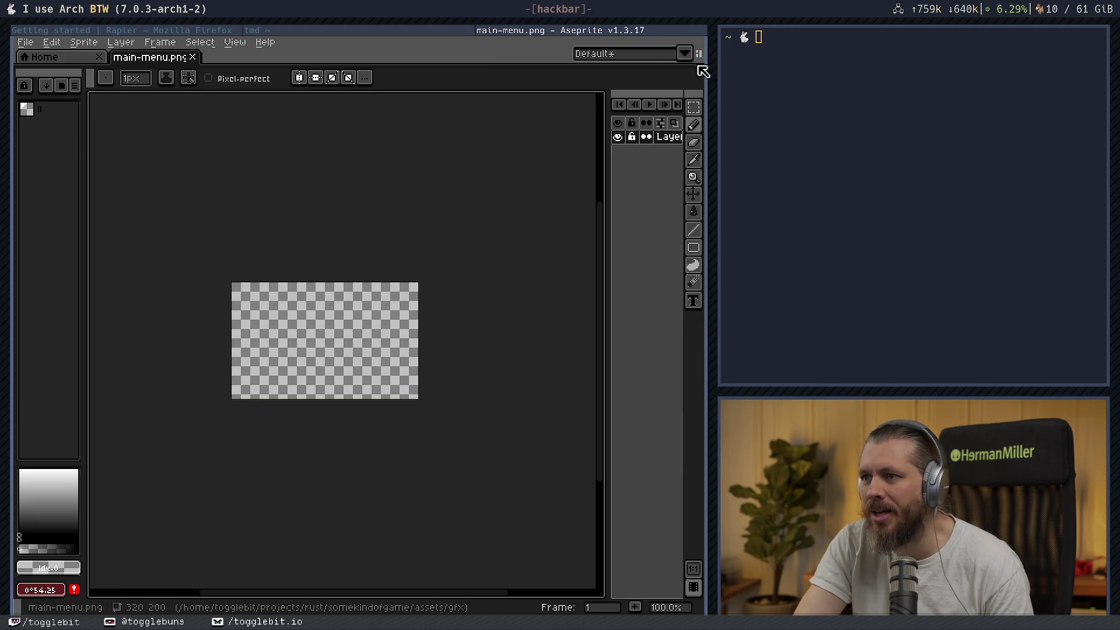
left_click(633, 55)
left_click(615, 120)
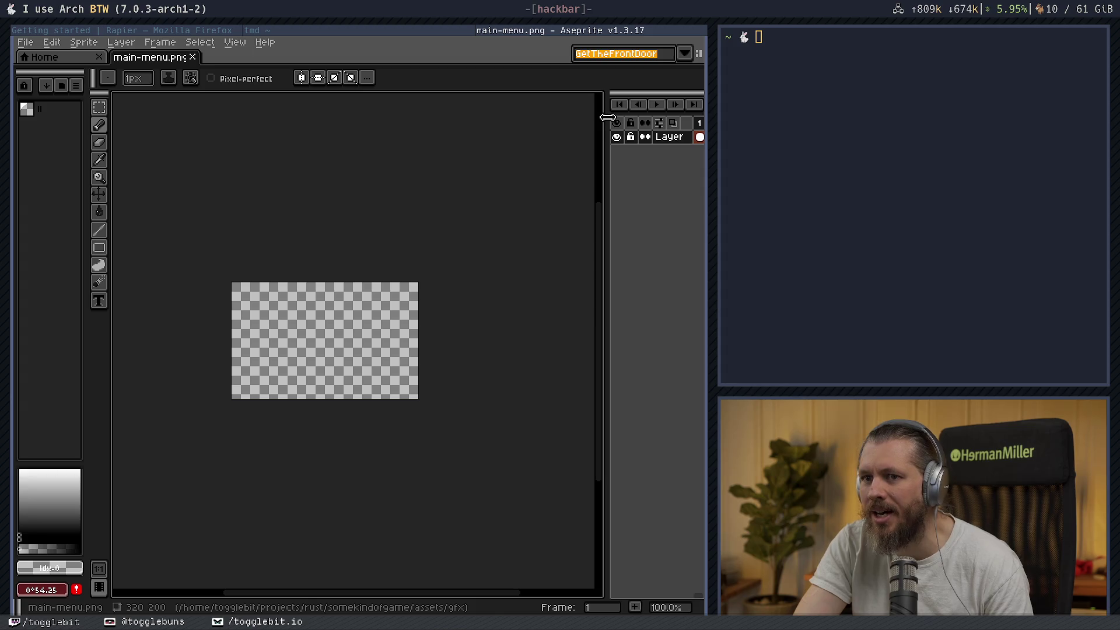
left_click(688, 53)
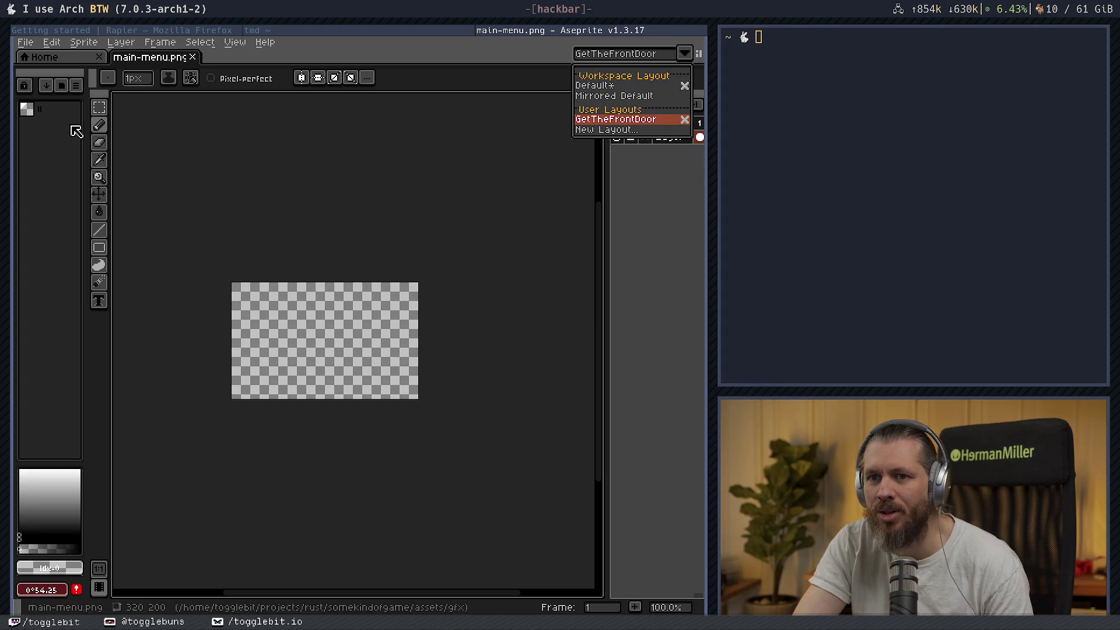
left_click(620, 86)
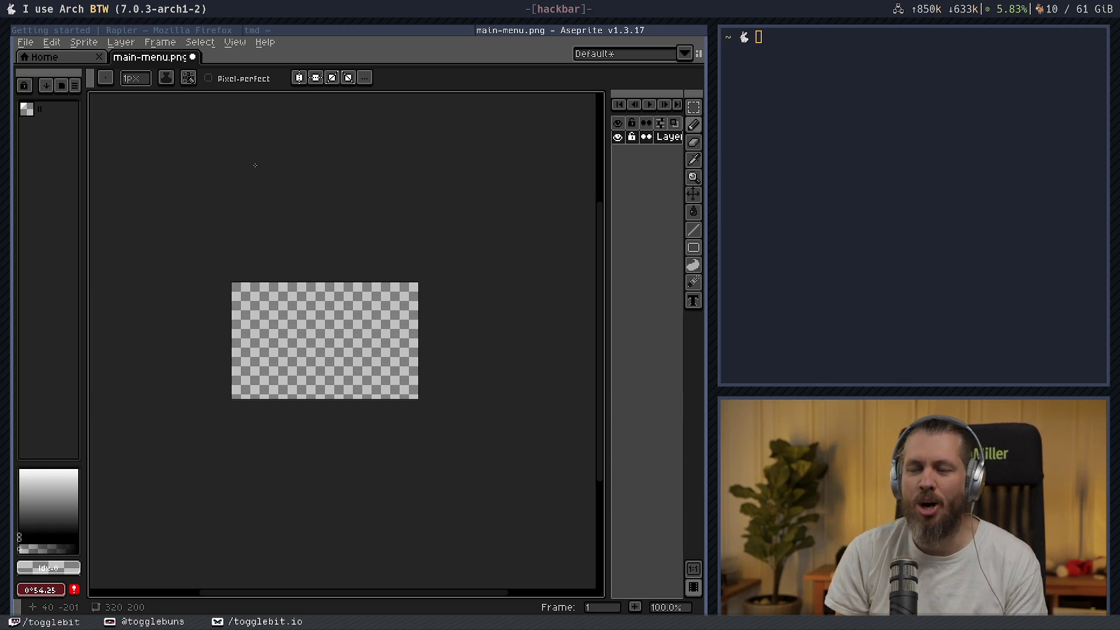
left_click(698, 53)
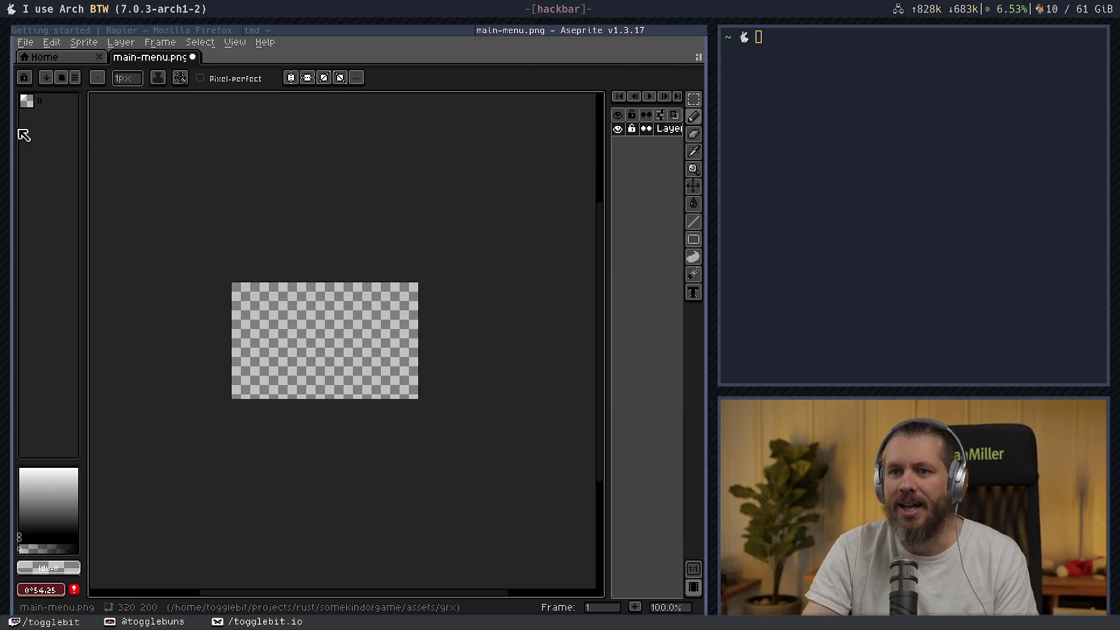
left_click(74, 77)
- Search the web for 'pixel art pallets' in a new Firefox tab
left_click(82, 89)
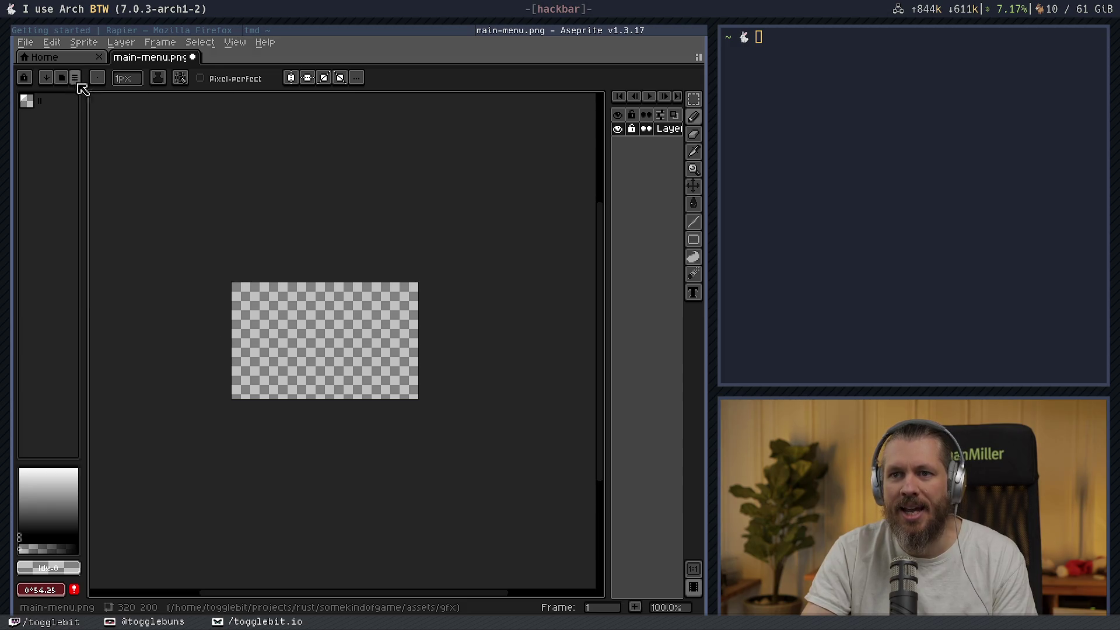
key("super+Left")
key("super+Left")
key("ctrl+t")
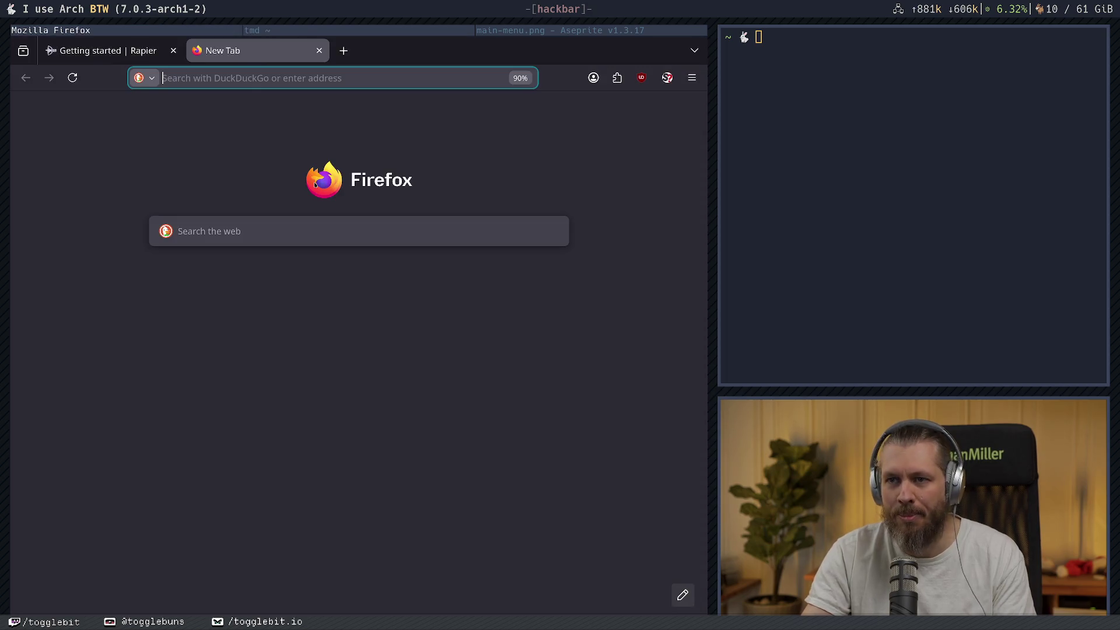
type("pixel ar")
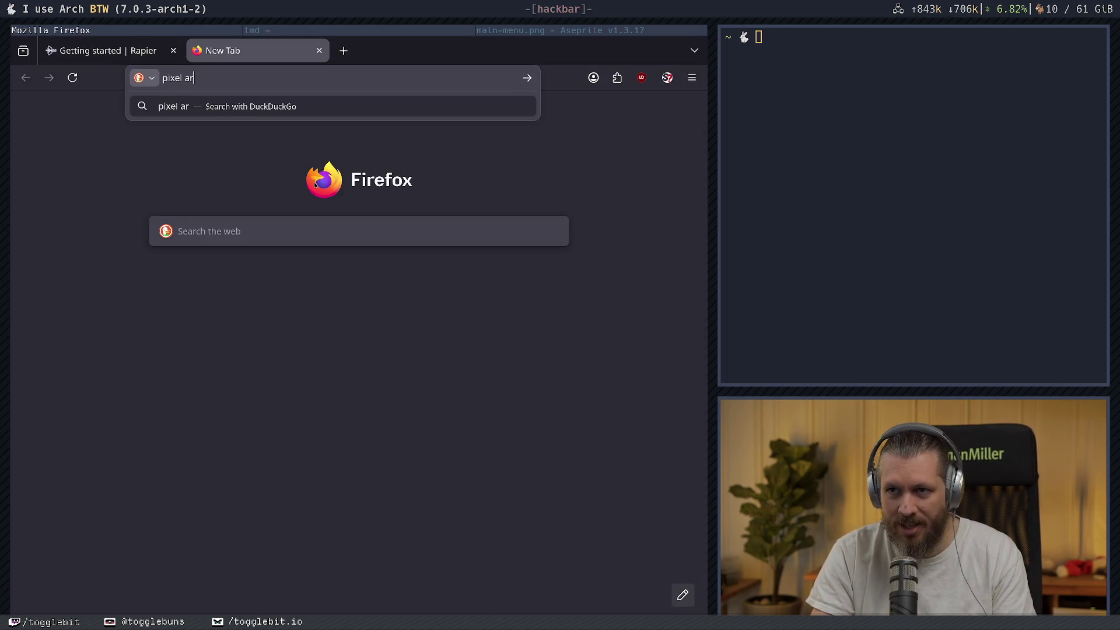
type("t pael")
key("BackSpace")
key("BackSpace")
type("le")
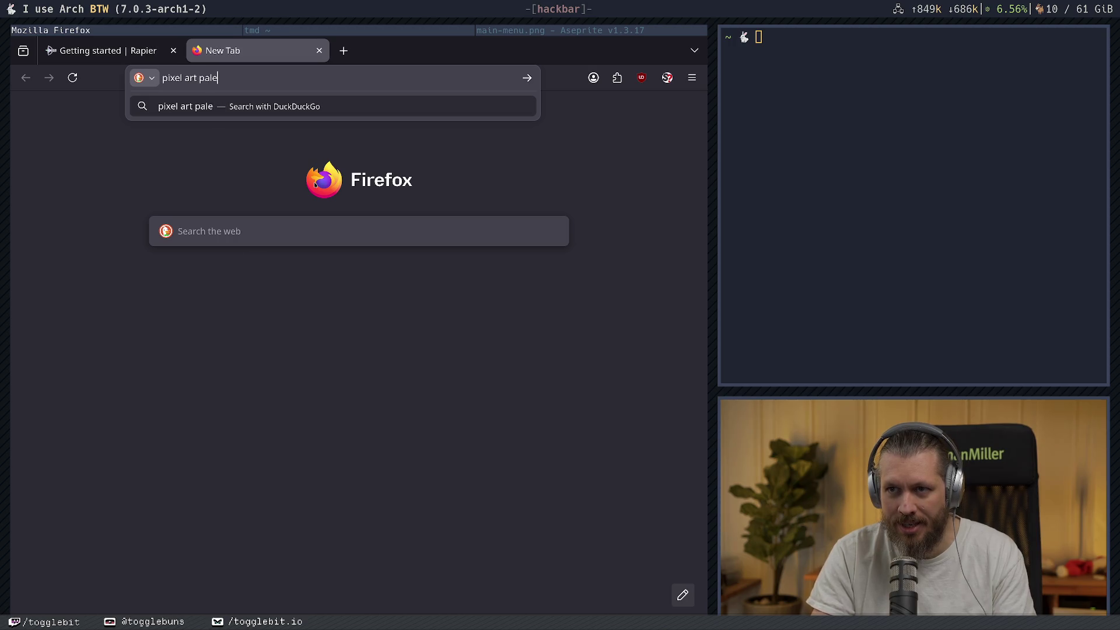
key("BackSpace")
type("lets")
key("Return")
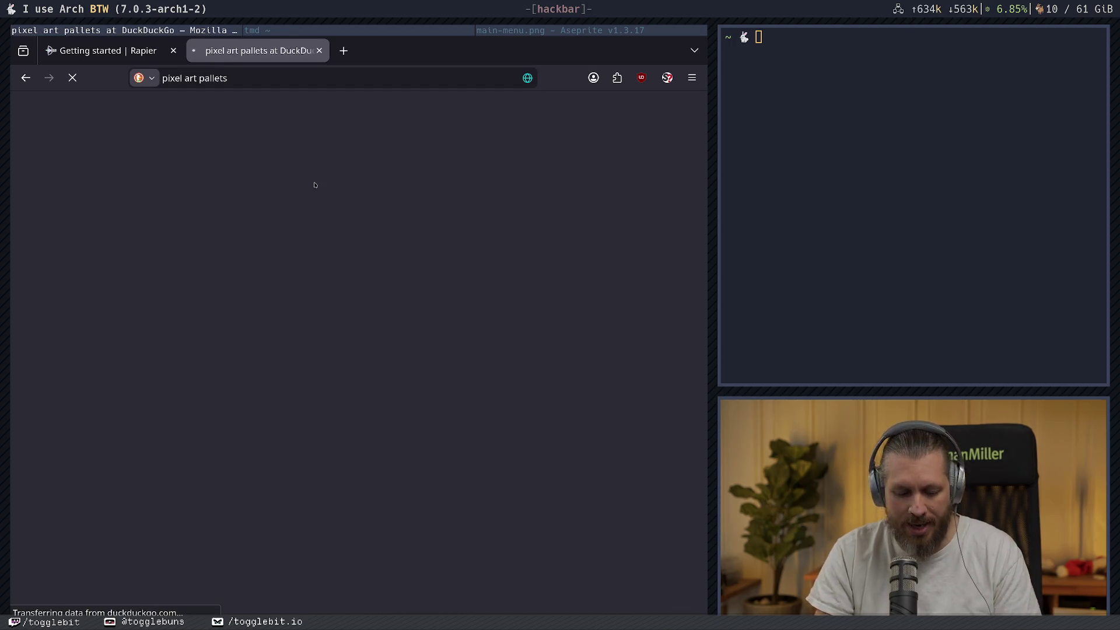
- Open the 'Palette List - Lospec' result and browse the palettes
scroll(139, 206, "down", 3)
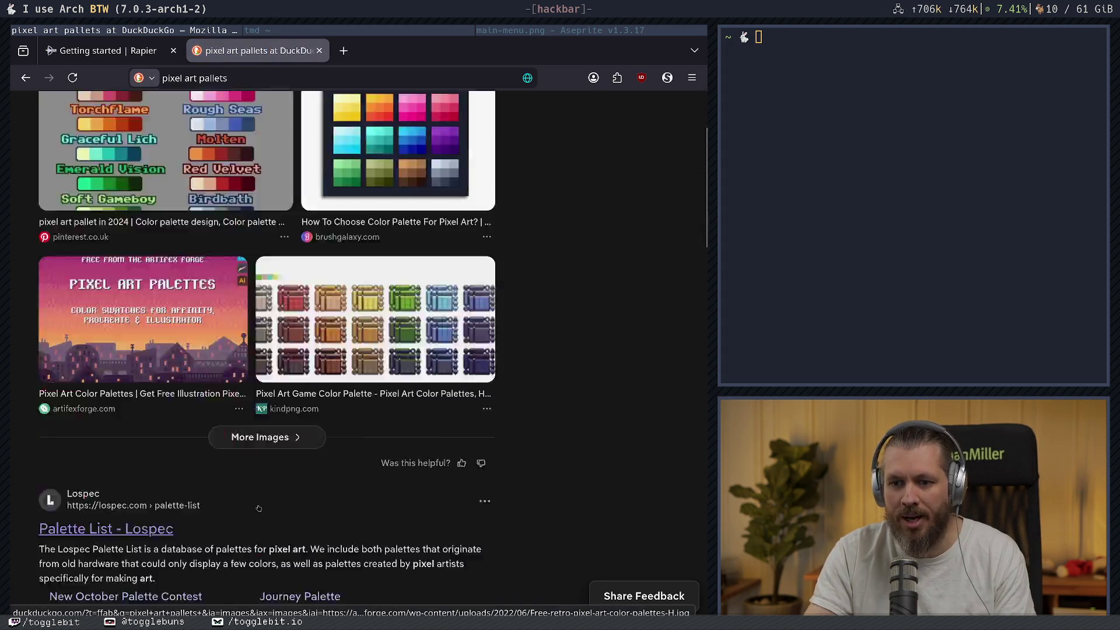
scroll(124, 312, "down", 3)
left_click(124, 309)
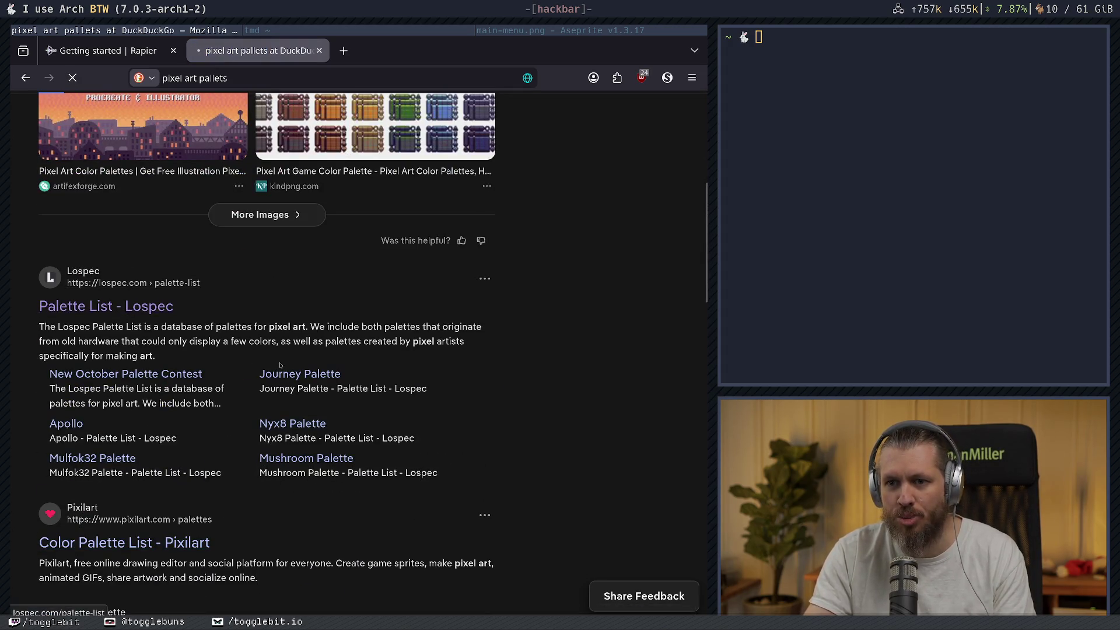
scroll(524, 261, "down", 8)
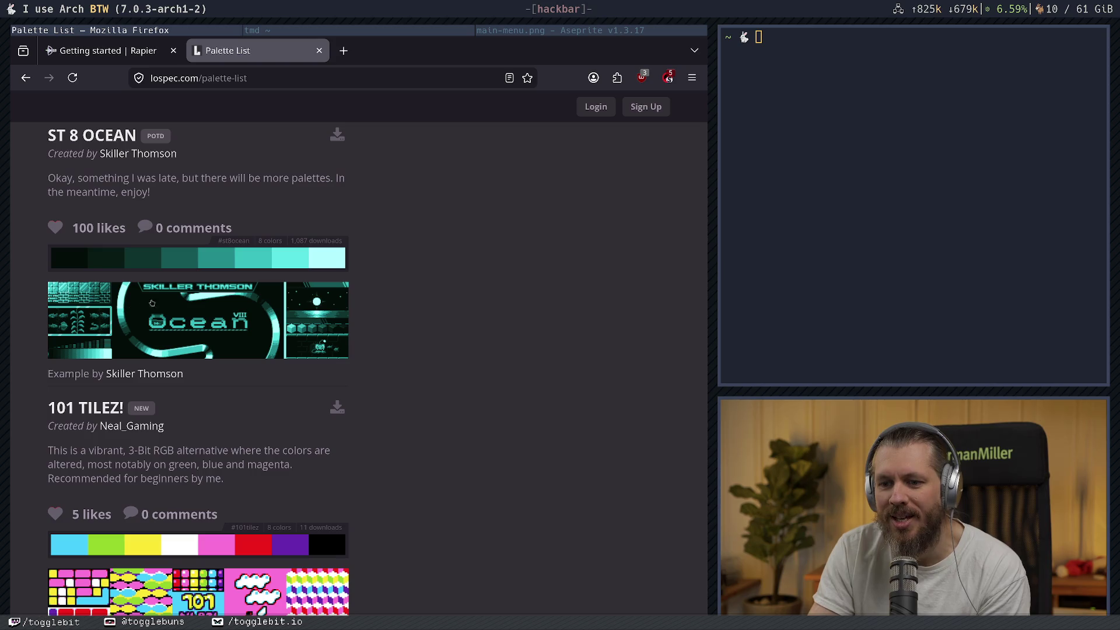
scroll(414, 328, "down", 3)
scroll(411, 269, "up", 5)
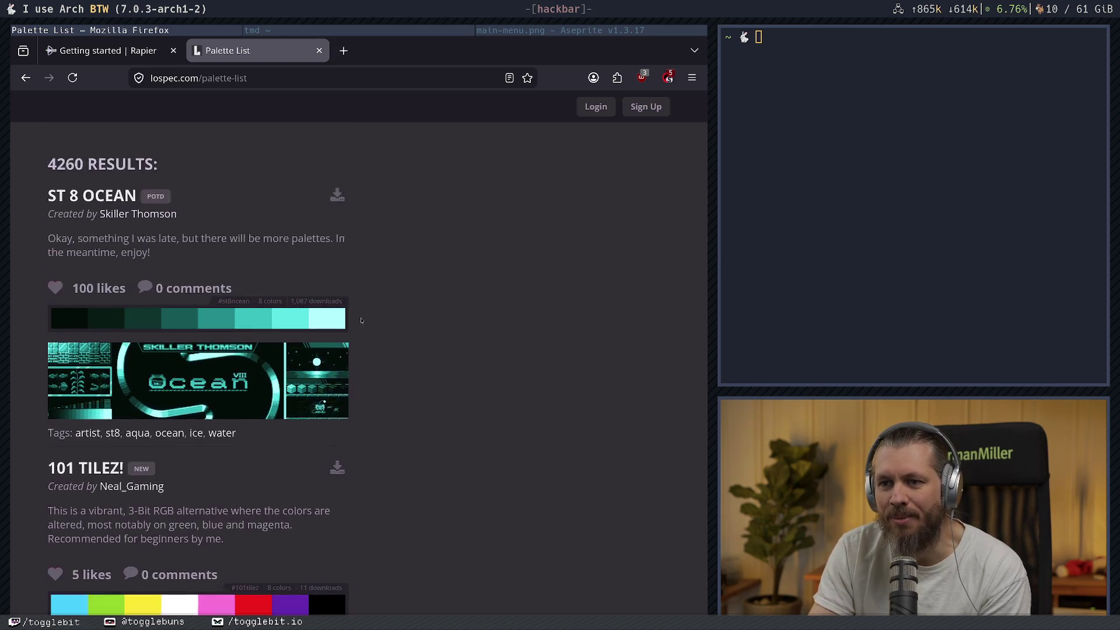
- Back in Aseprite, load the sweet-dusk preset palette in place of the default colours
left_click(548, 31)
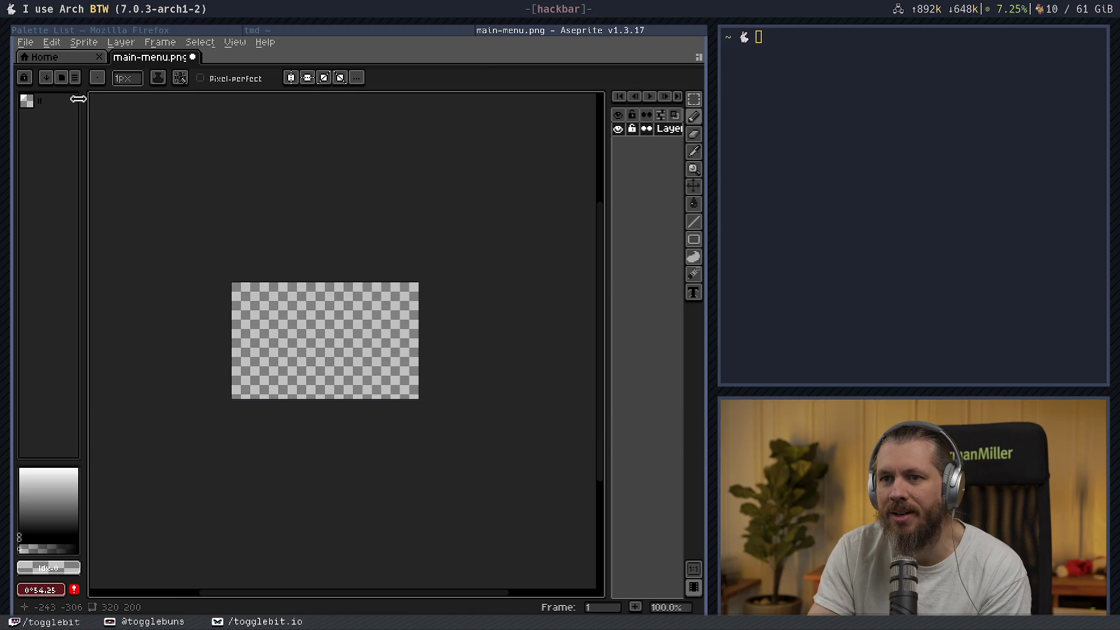
left_click(74, 78)
left_click(63, 77)
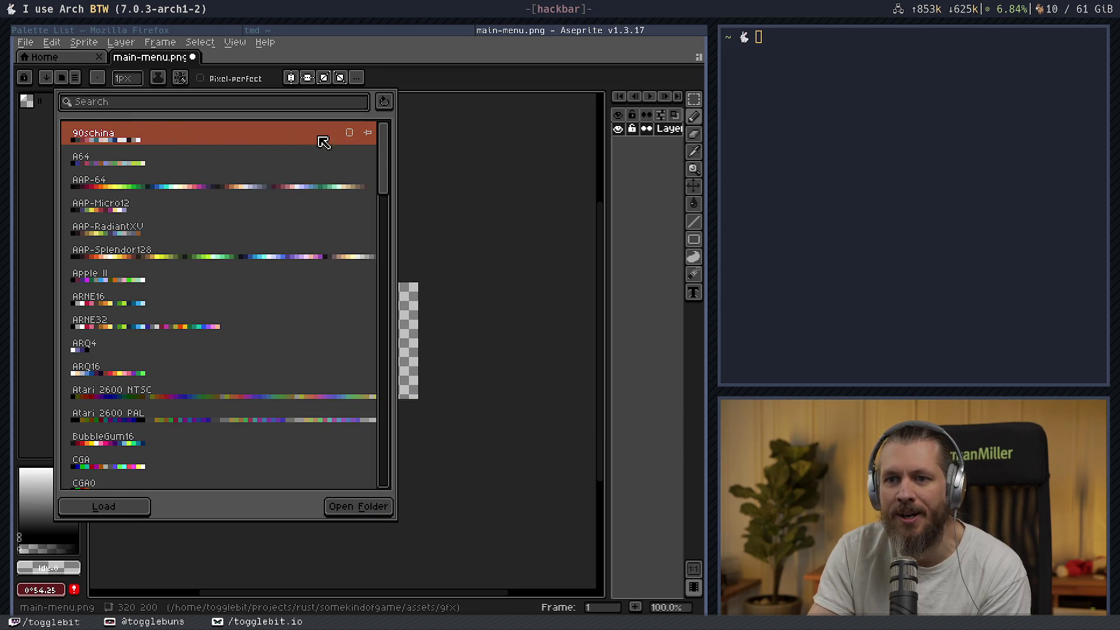
left_click_drag(382, 146, 413, 455)
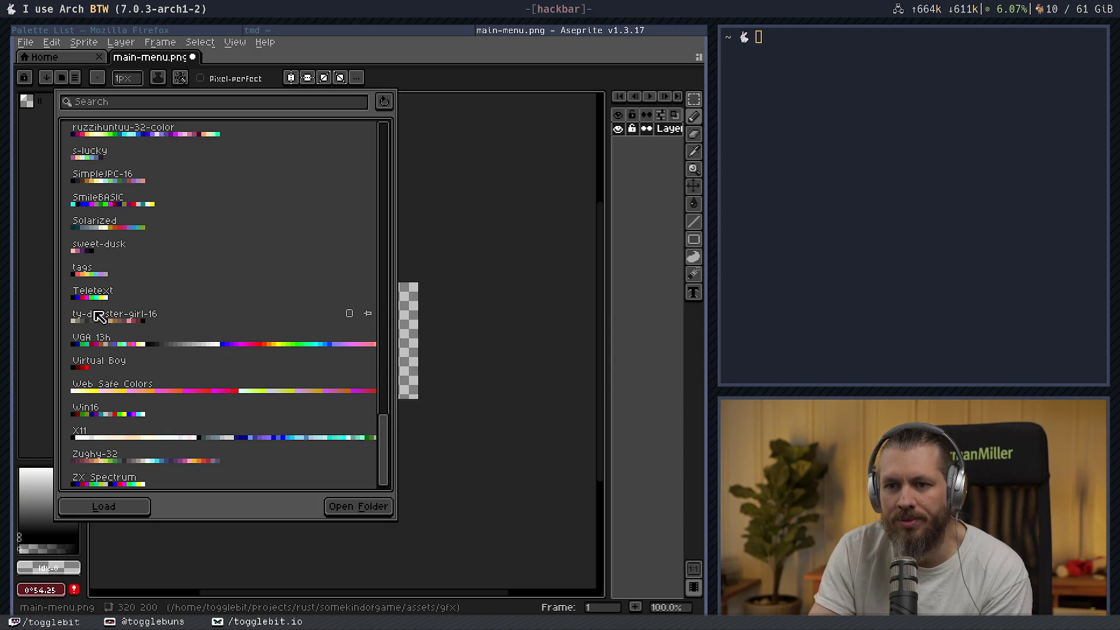
left_click(166, 322)
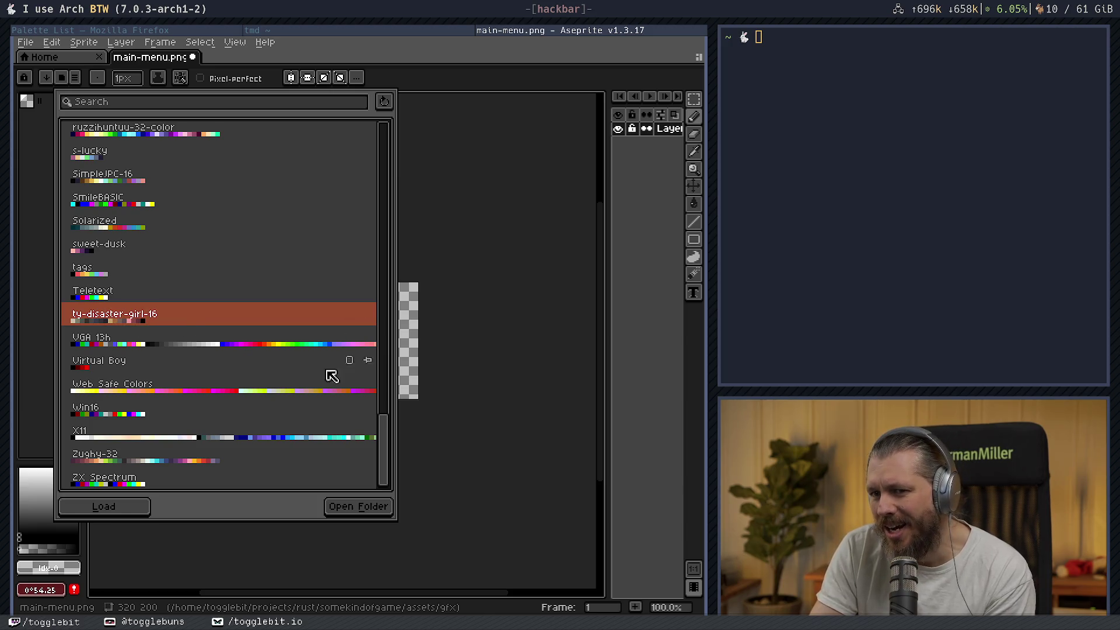
left_click(101, 253)
left_click(143, 507)
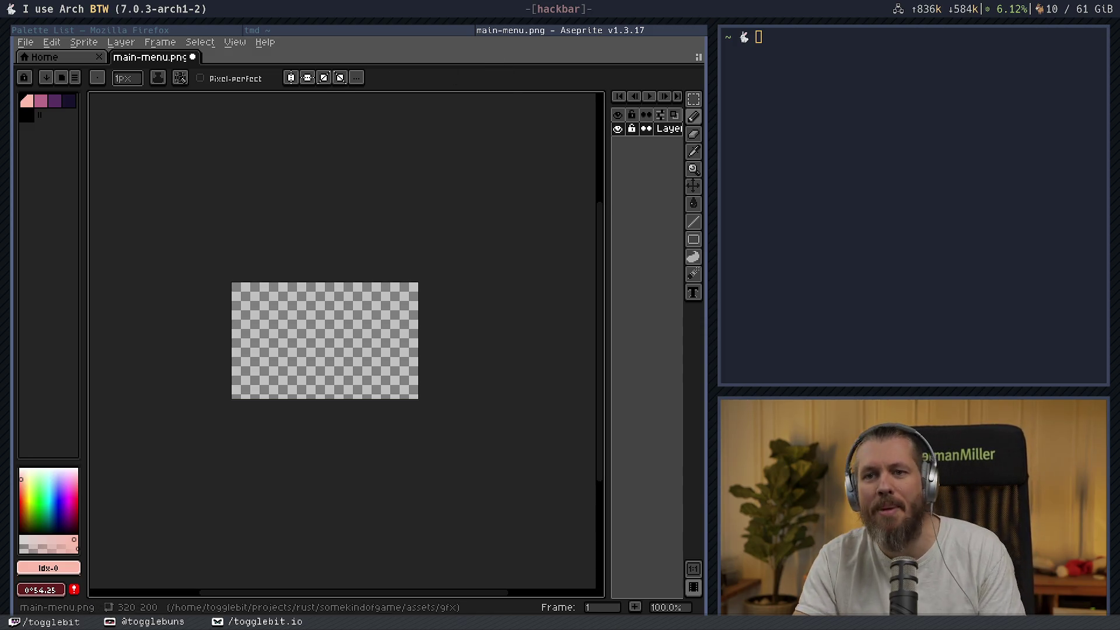
- Fill the whole canvas with dark purple (palette index 3) and save main-menu.png
left_click(70, 104)
key("g")
left_click(357, 370)
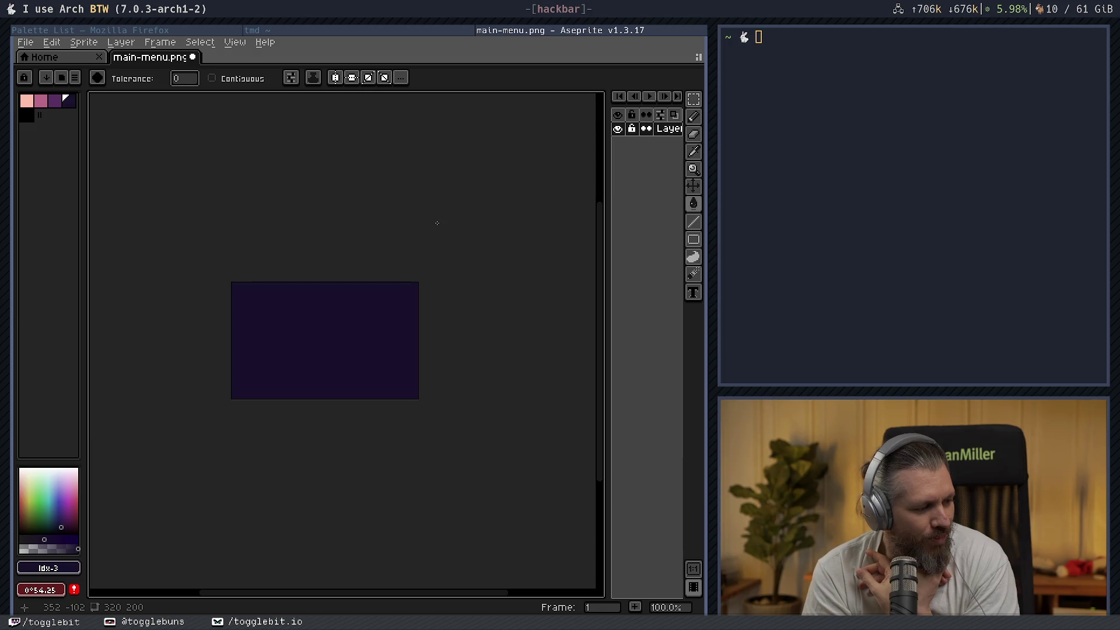
key("ctrl+s")
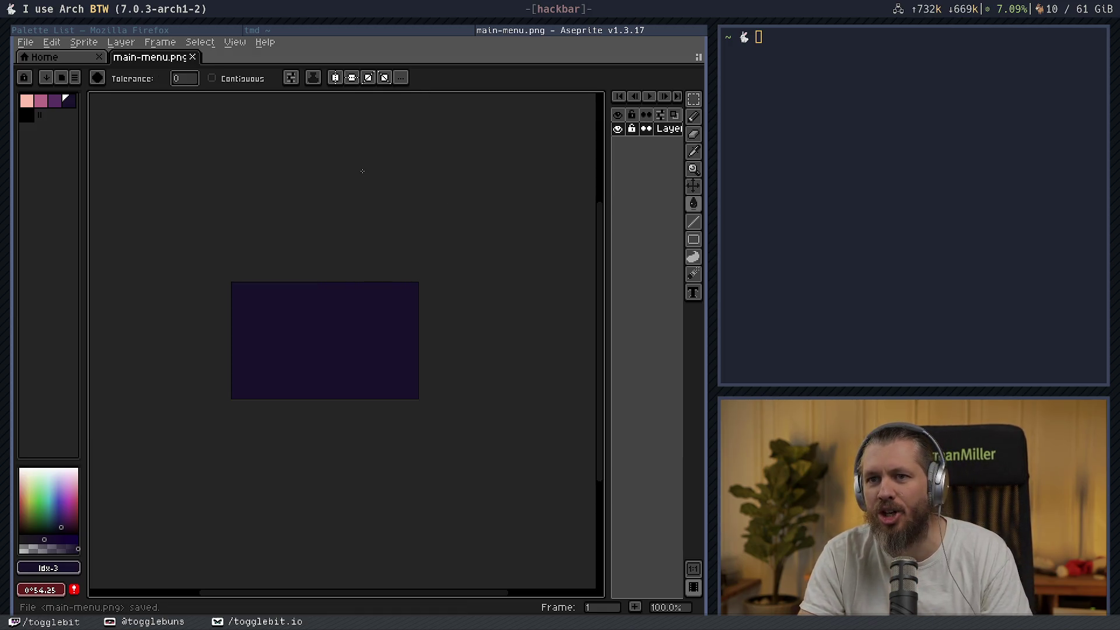
- Pick the lighter purple (index 2) and zoom to 200% with the sprite recentred
left_click(57, 103)
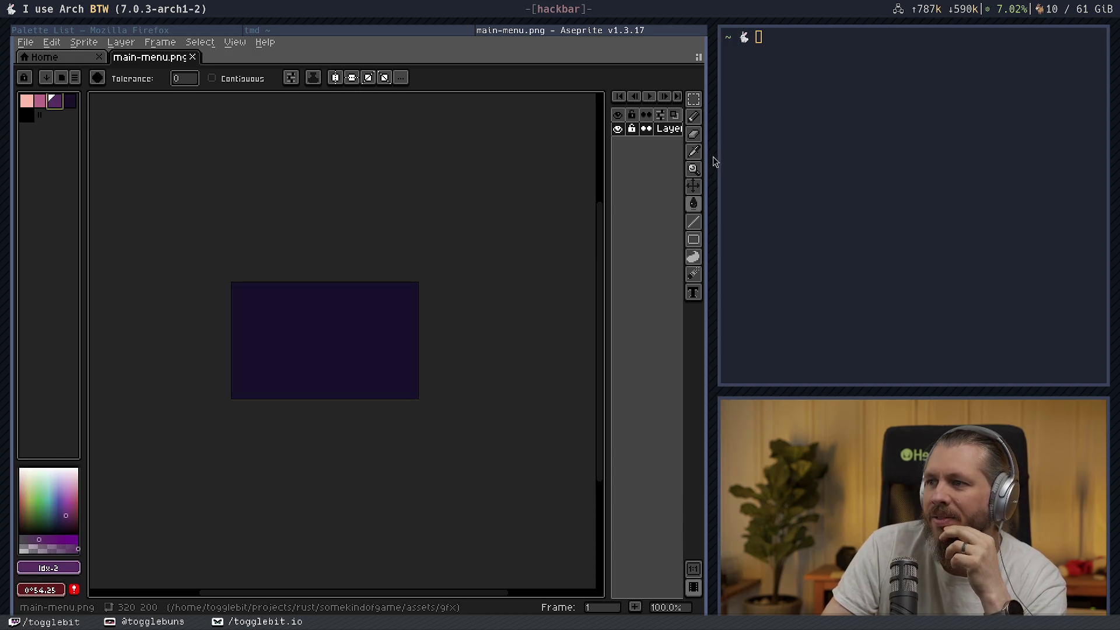
scroll(345, 263, "up", 1)
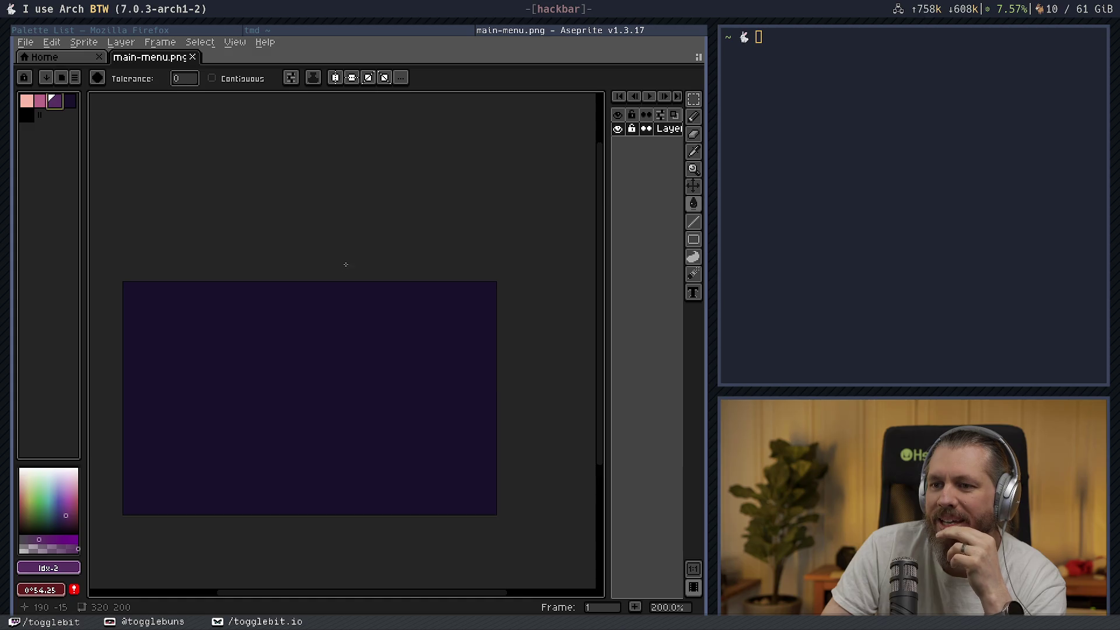
left_click_drag(345, 248, 374, 196)
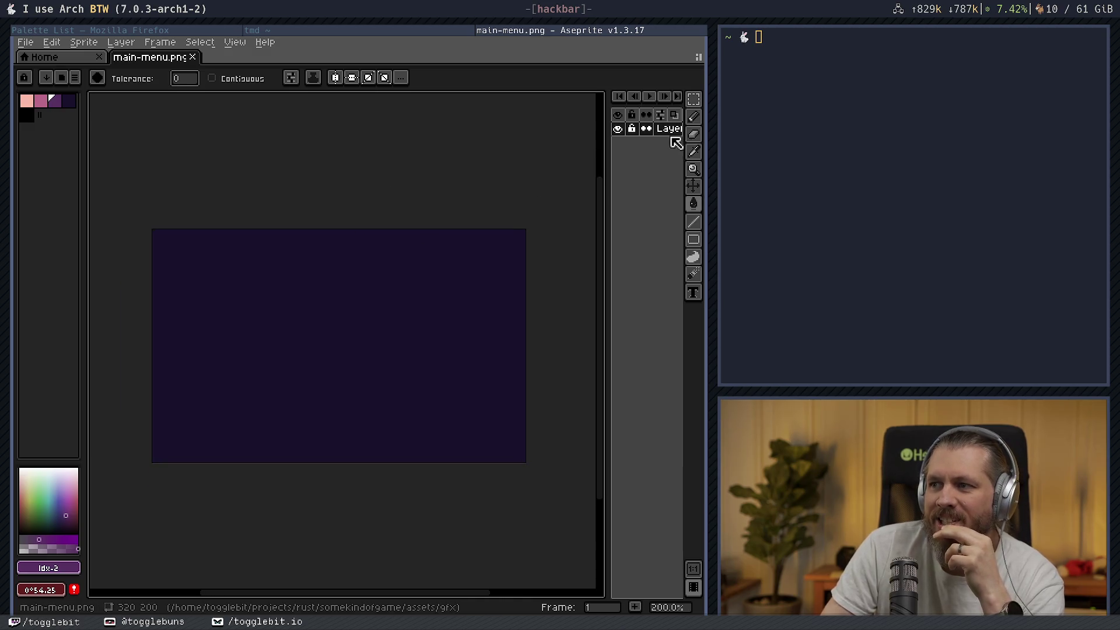
left_click(694, 99)
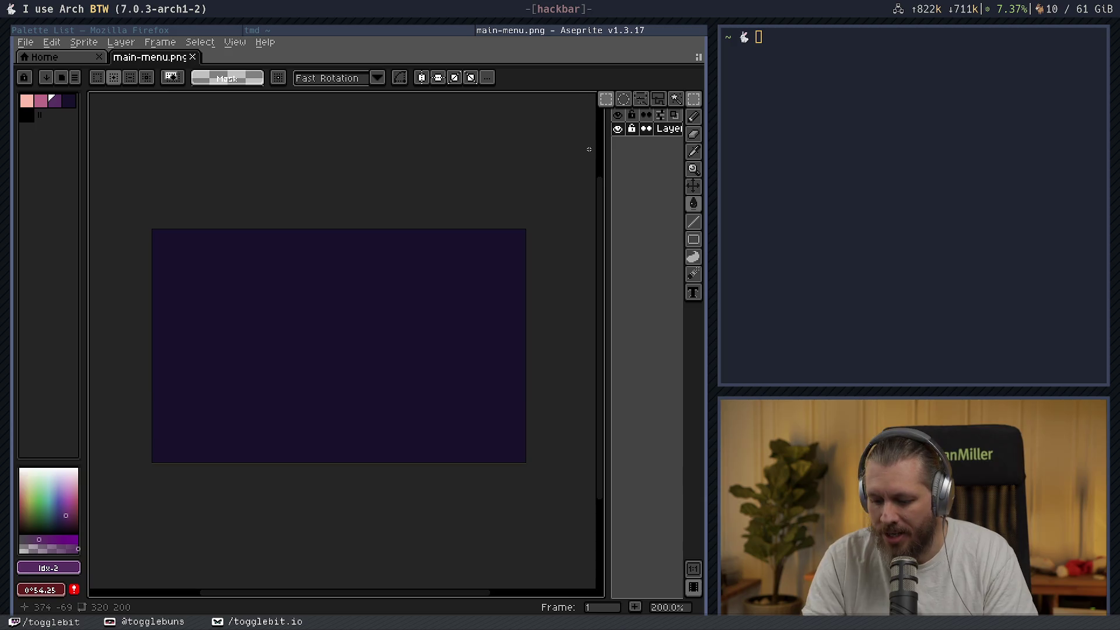
- On a new layer, draw a rectangle outline near the canvas centre
key("shift+n")
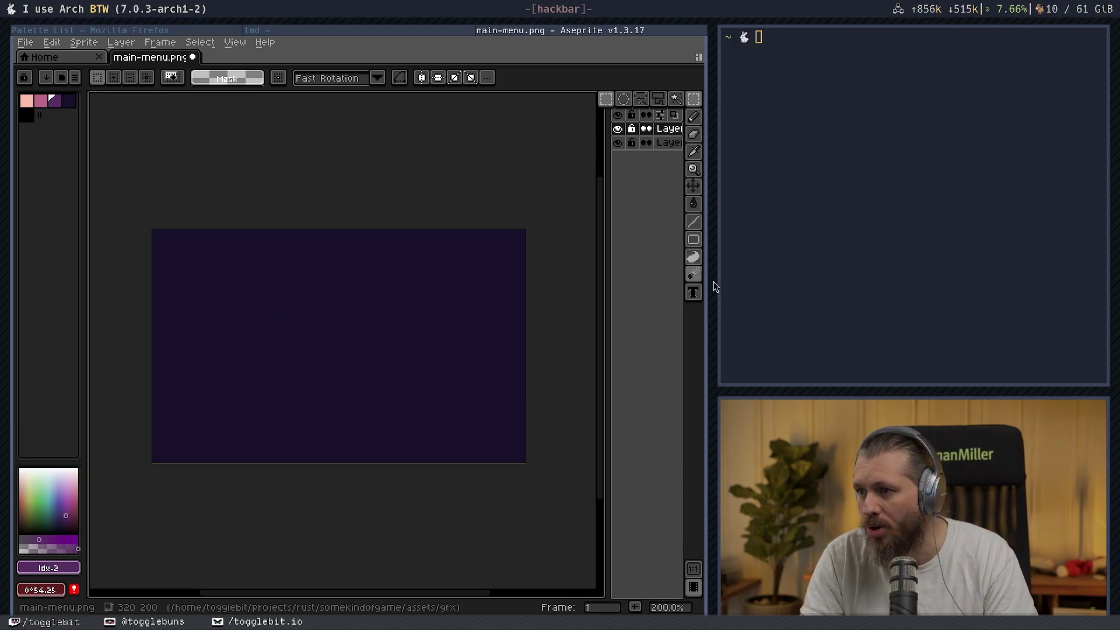
left_click(692, 239)
left_click_drag(290, 316, 376, 413)
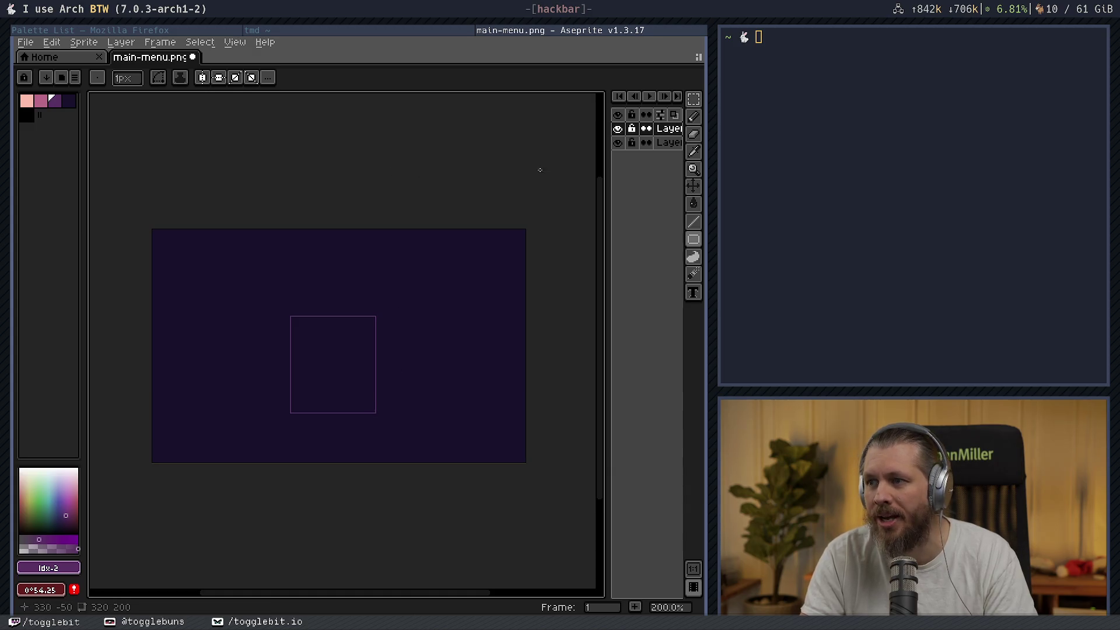
- Pencil a tilted rounded outline at upper left and a small curve at bottom right
left_click(693, 117)
left_click_drag(264, 245, 191, 302)
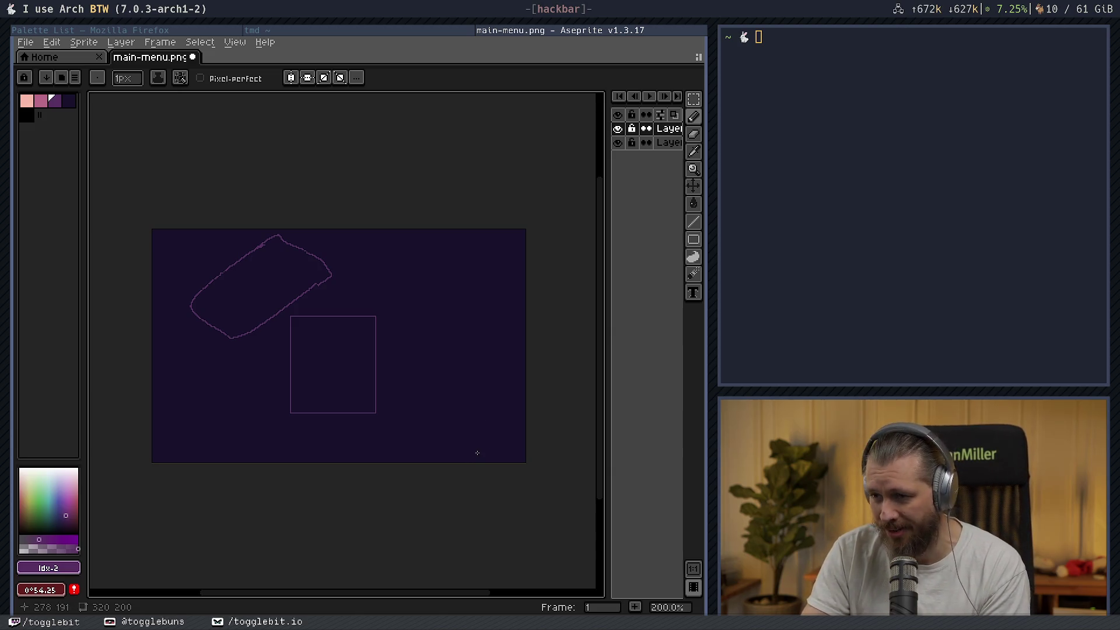
left_click_drag(477, 452, 487, 453)
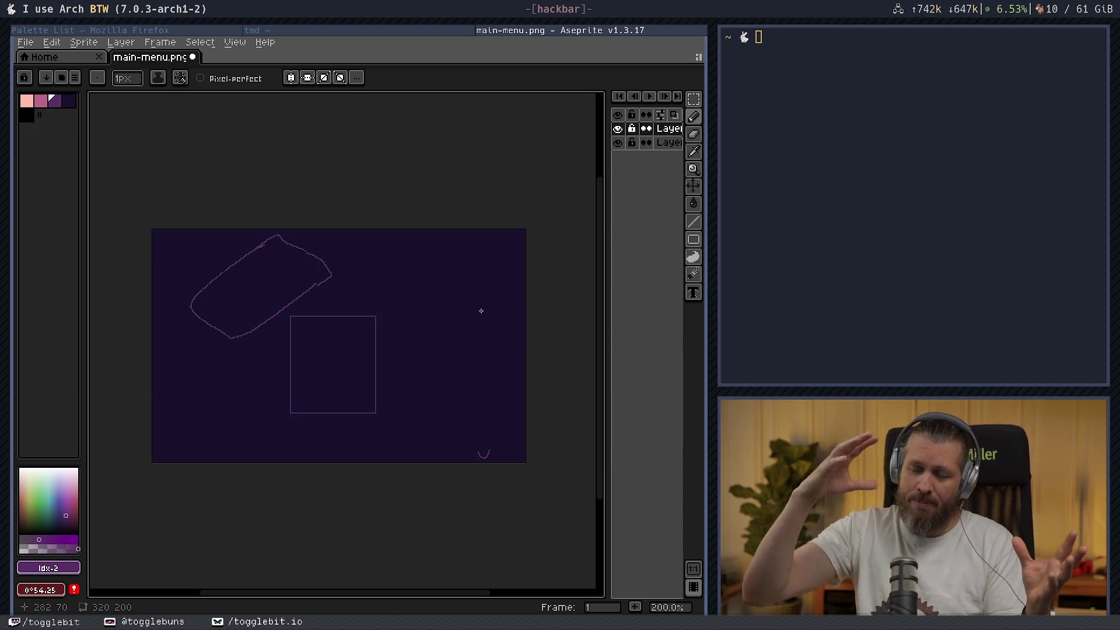
- Pencil a wavy ground line across the lower canvas, then add another new layer
left_click_drag(225, 434, 230, 435)
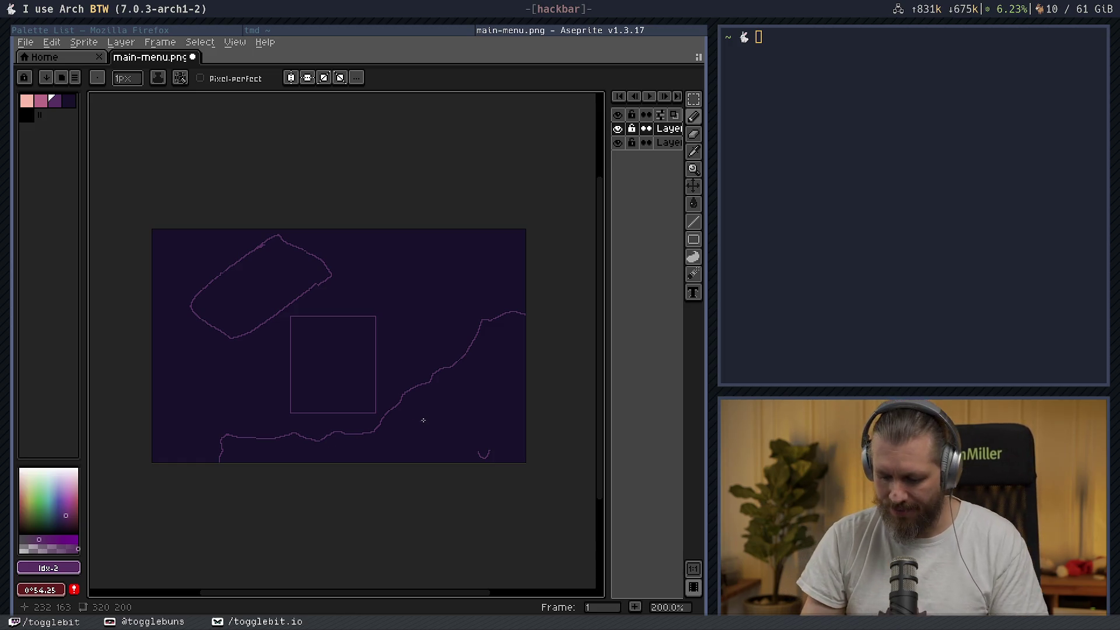
key("shift+n")
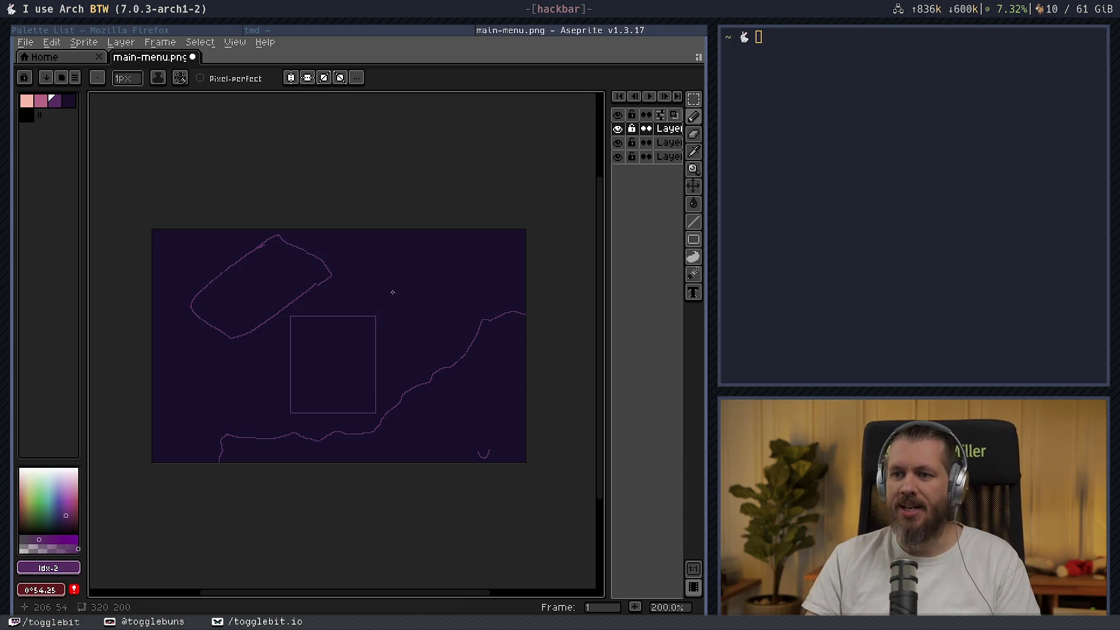
- Switch to the Pencil with a 4px brush and adjust the canvas view
scroll(362, 287, "left", 2)
key("b")
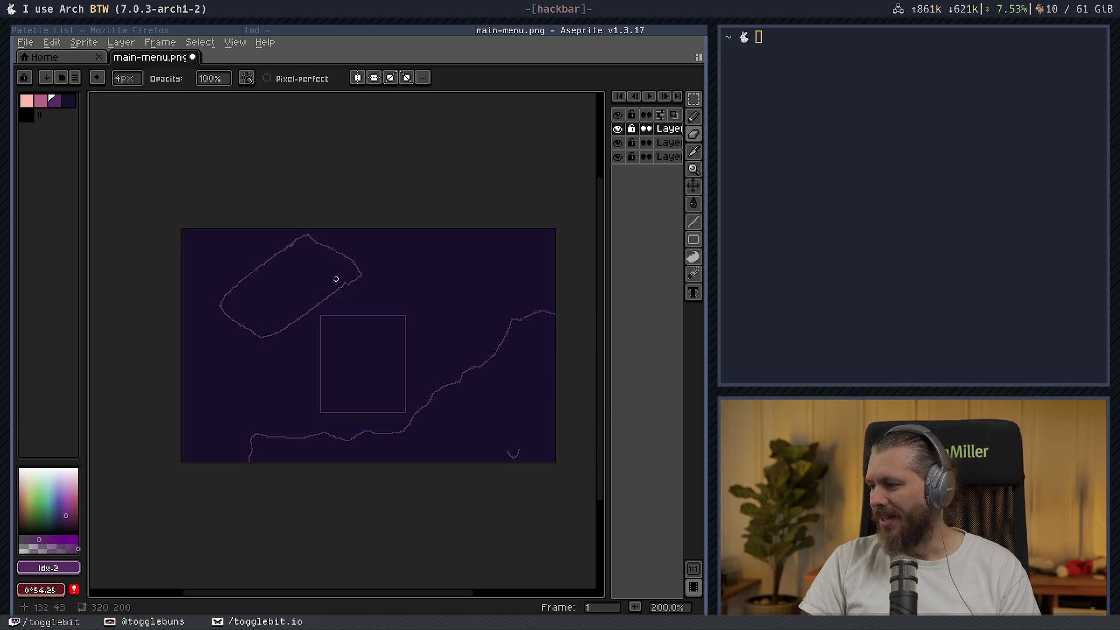
scroll(327, 285, "up", 1)
scroll(318, 286, "down", 1)
scroll(320, 288, "down", 2)
scroll(321, 292, "up", 1)
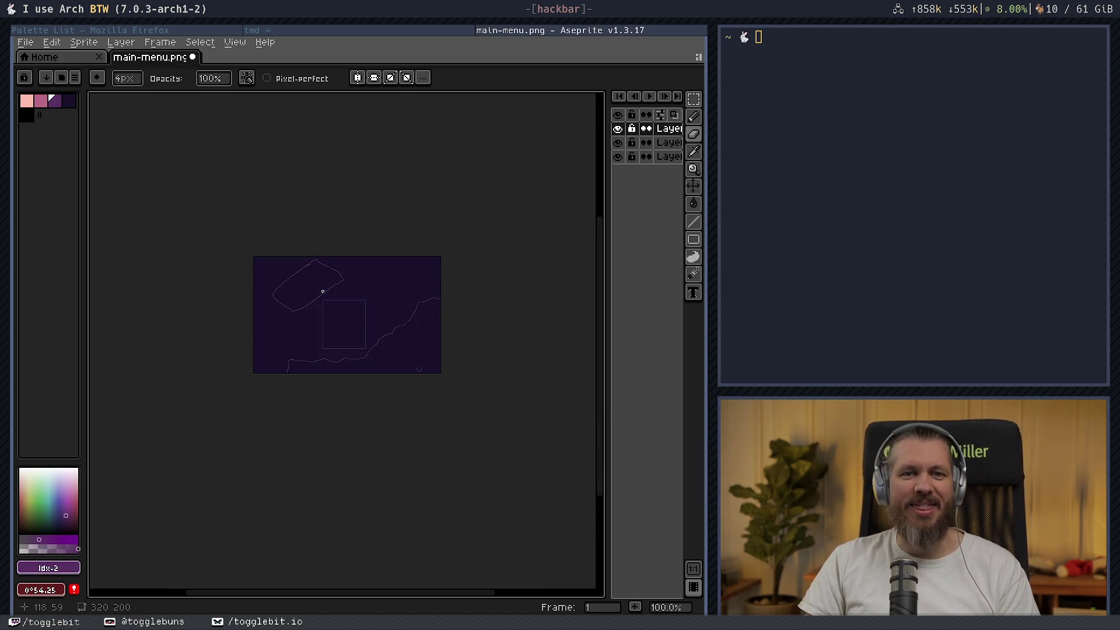
scroll(322, 291, "up", 1)
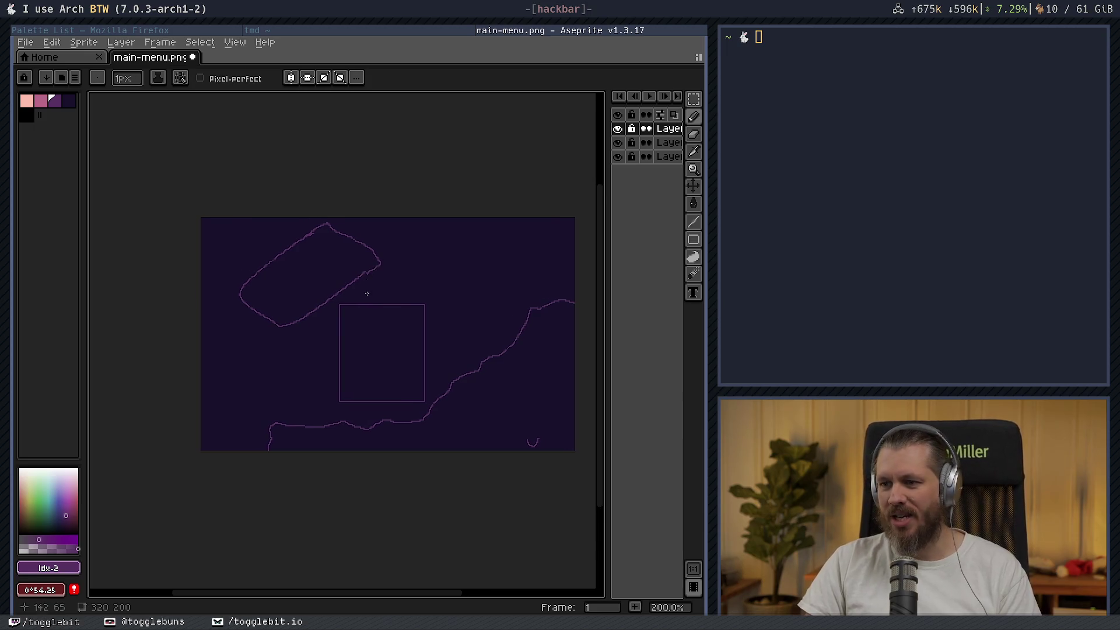
scroll(366, 292, "up", 3)
scroll(367, 286, "down", 3)
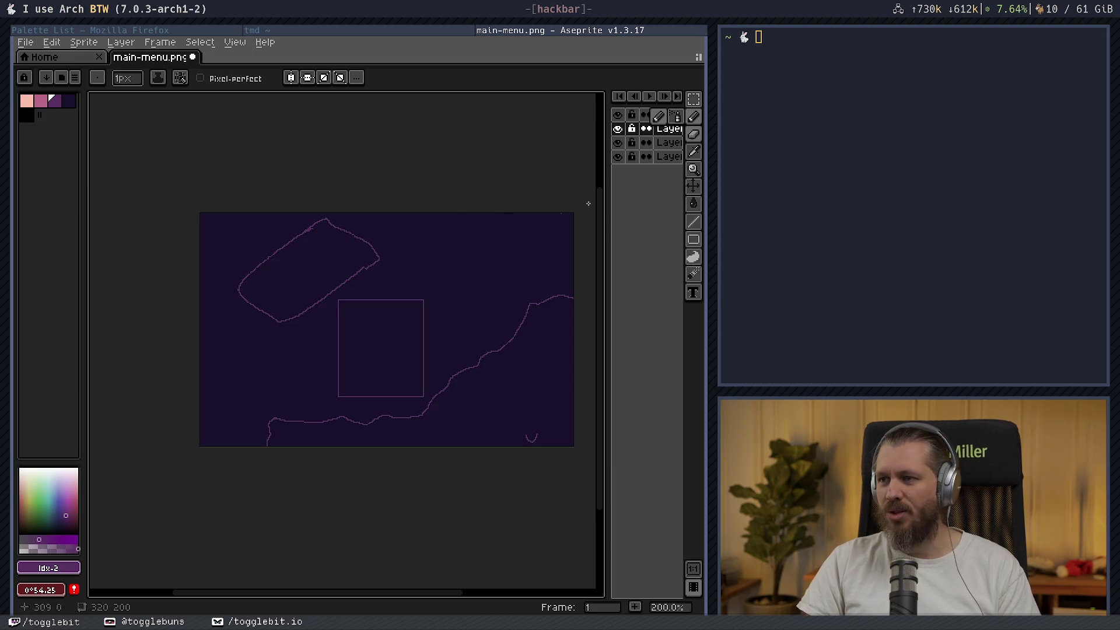
- Rename Layer 2 to 'Title' in its layer properties
double_click(668, 129)
type("S")
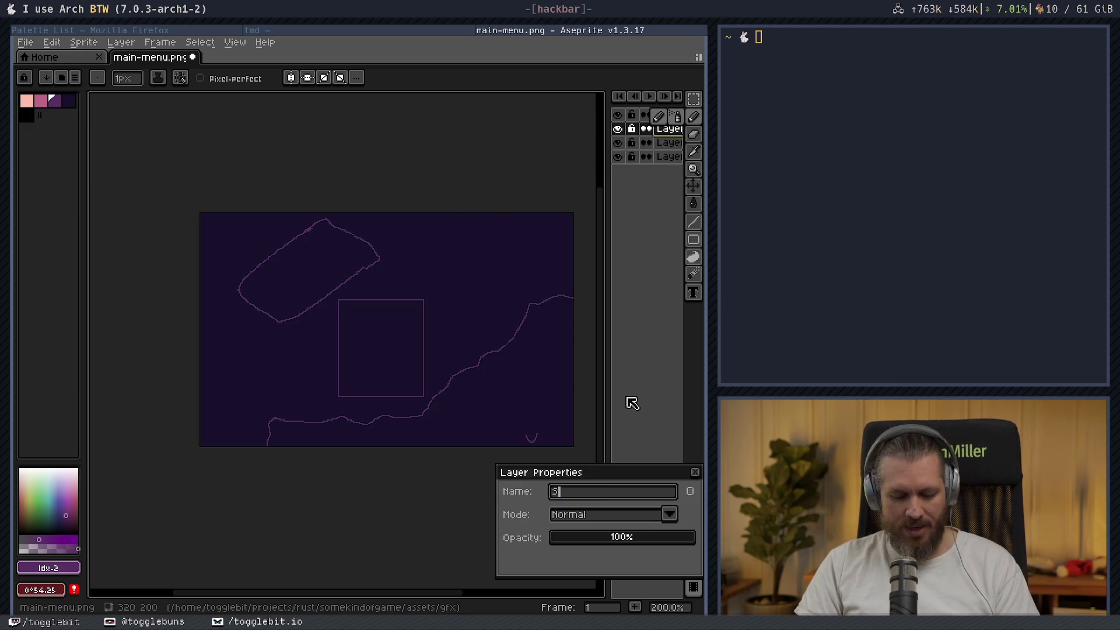
type("ka")
type("Title")
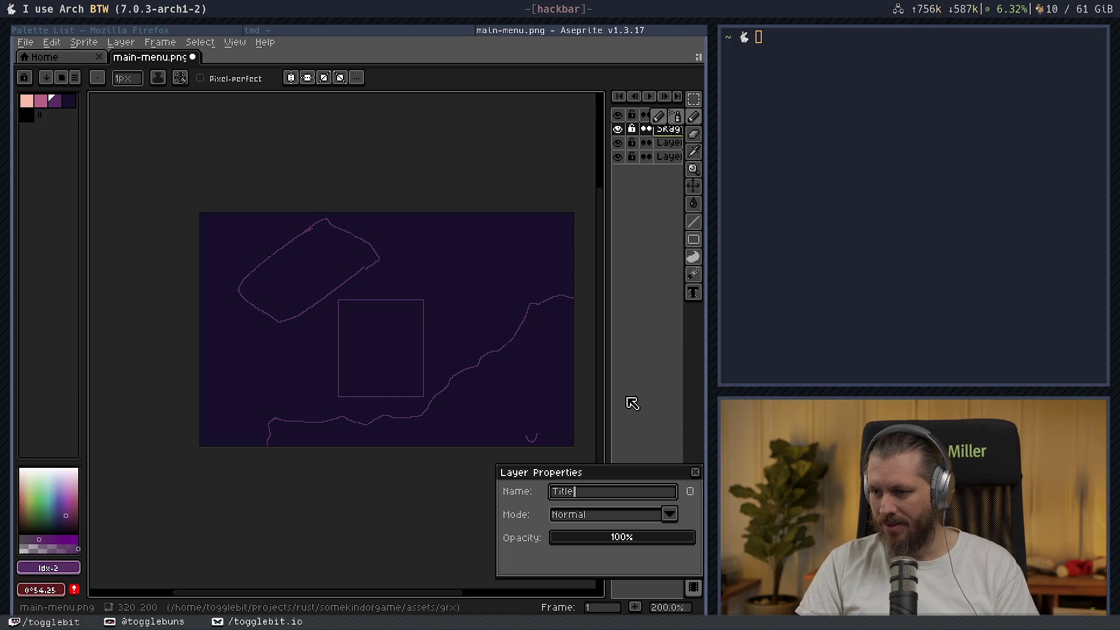
key("Return")
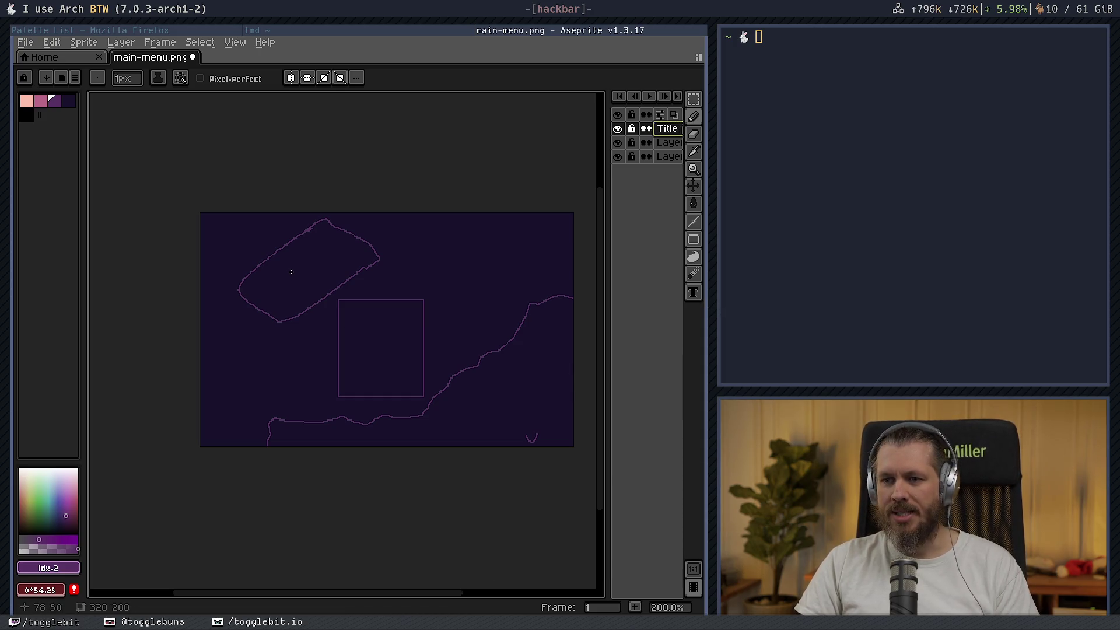
- In a new Firefox tab, search for 'how to pixel art titles'
left_click(198, 29)
key("ctrl+t")
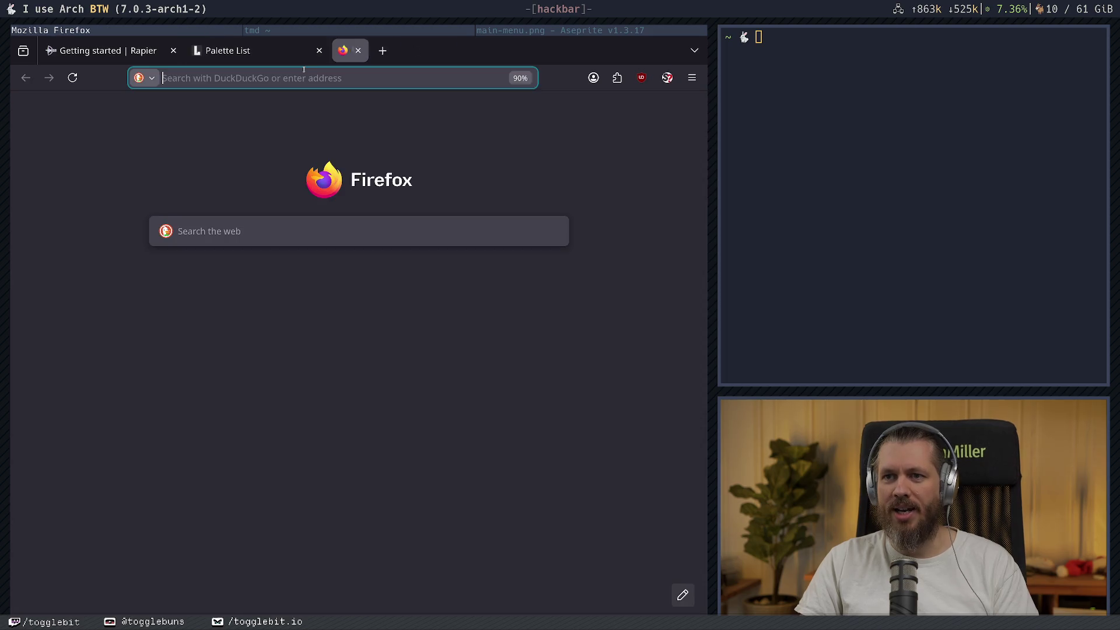
type("how to pixel art")
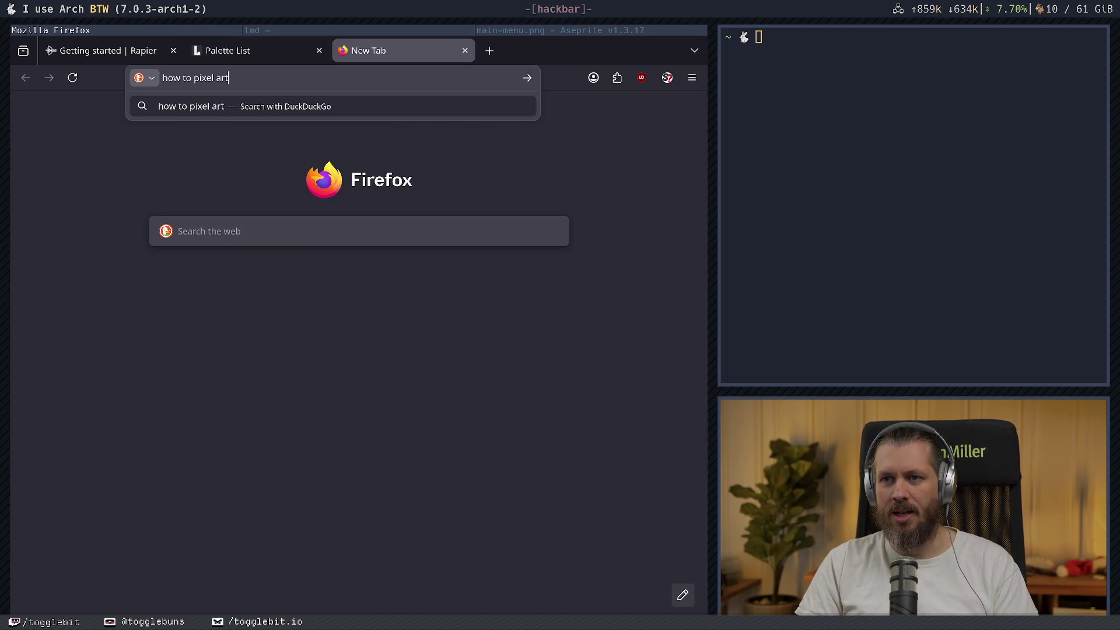
type(" t")
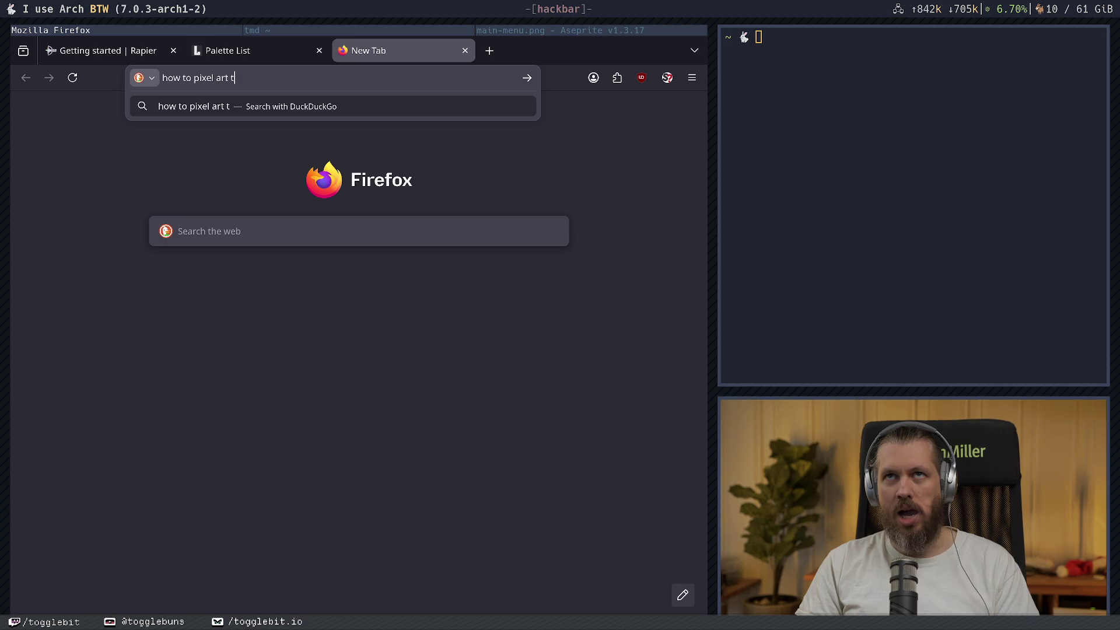
type("itles")
key("Return")
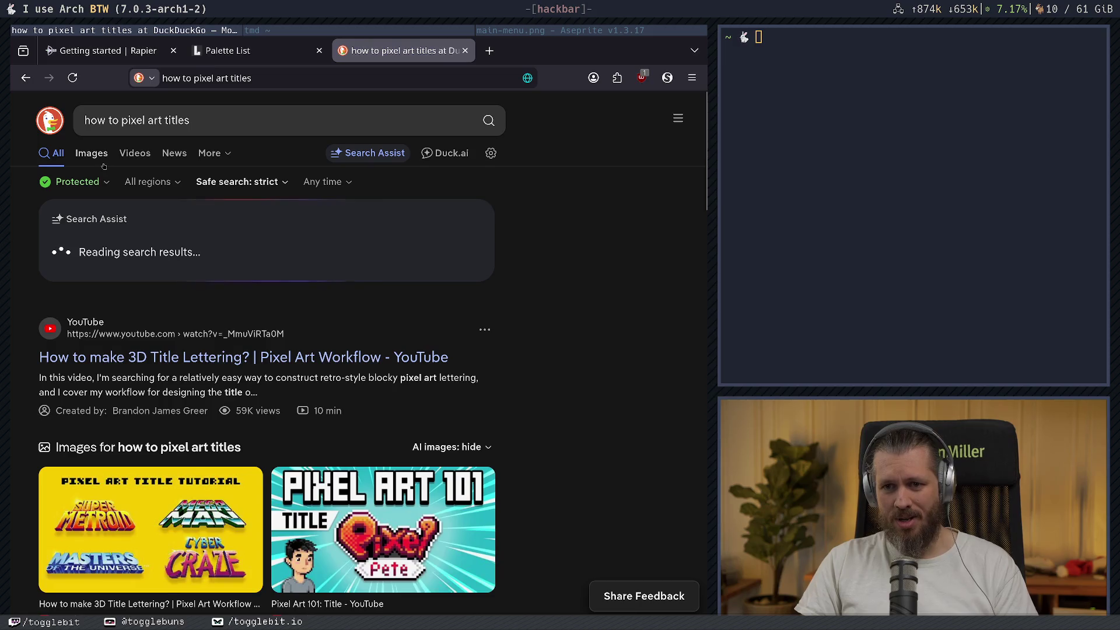
- Switch the DuckDuckGo results to the Images tab
scroll(246, 252, "down", 3)
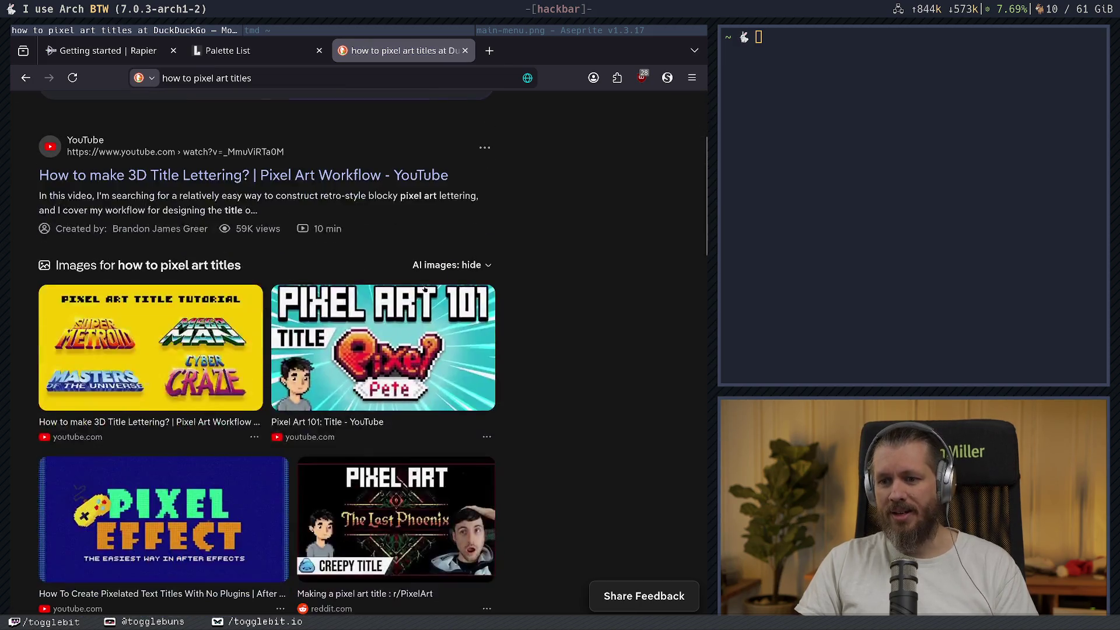
scroll(129, 181, "up", 5)
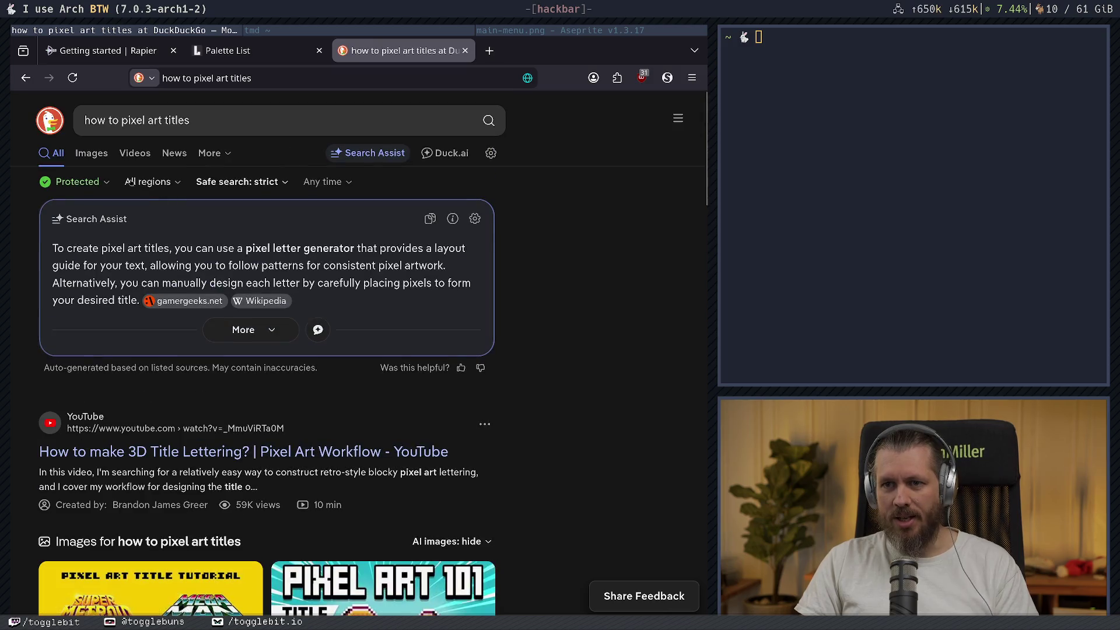
left_click(91, 153)
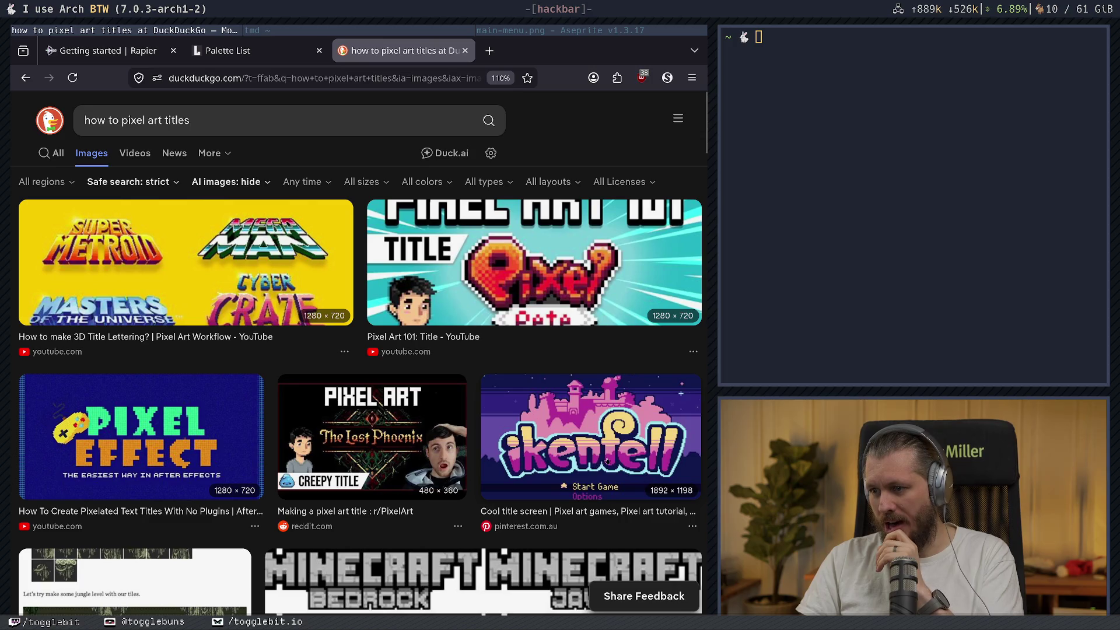
- Scroll the image results and preview the jungle tutorial title image
scroll(511, 410, "down", 3)
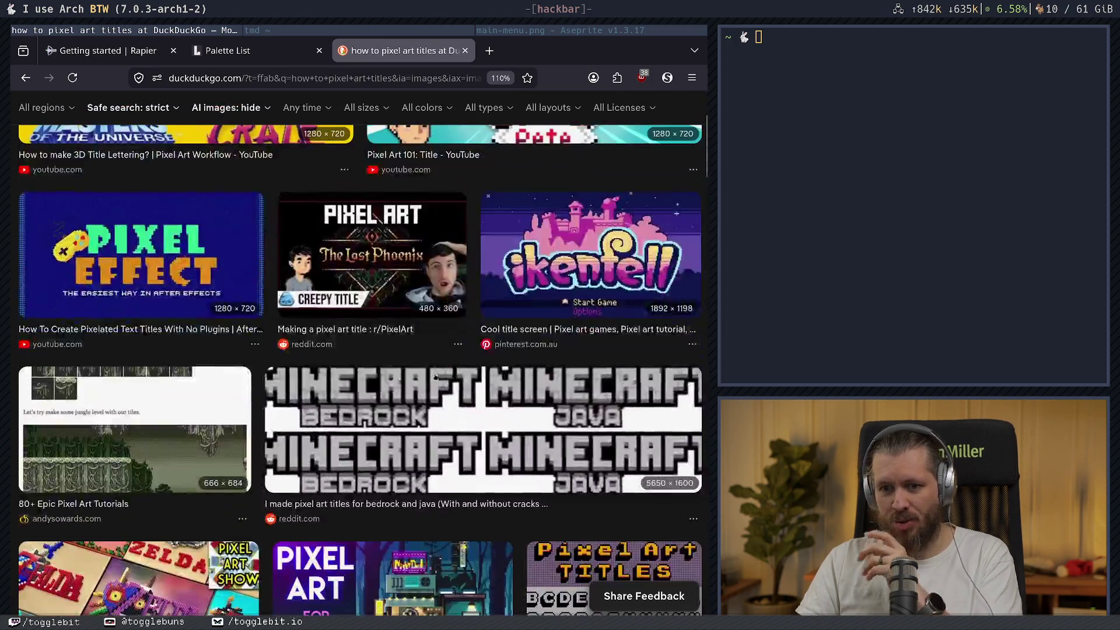
scroll(513, 400, "down", 2)
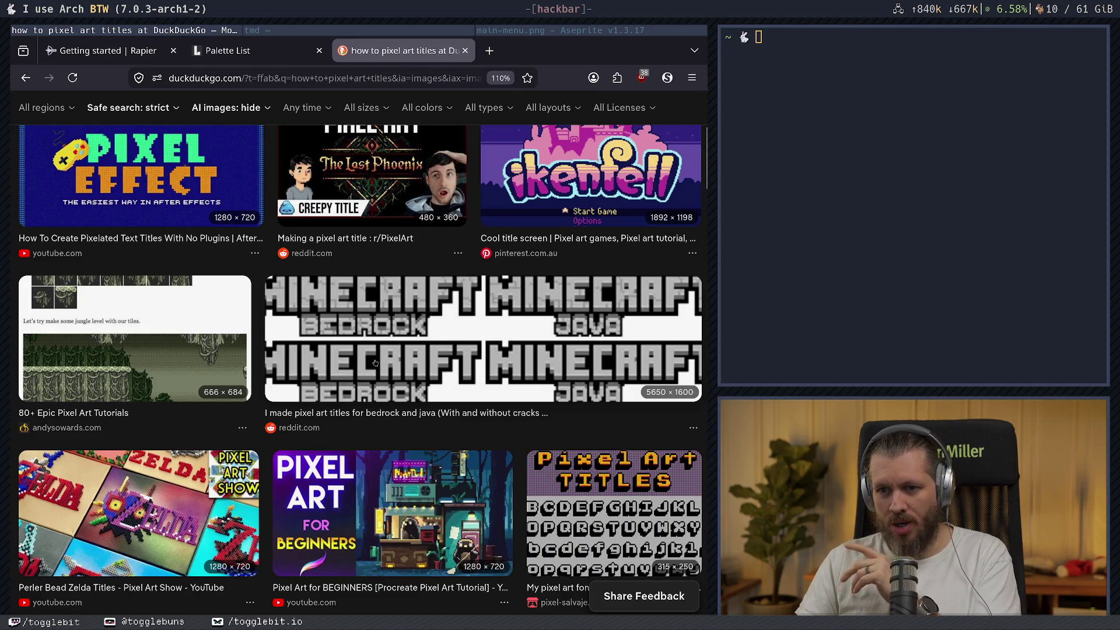
left_click(156, 368)
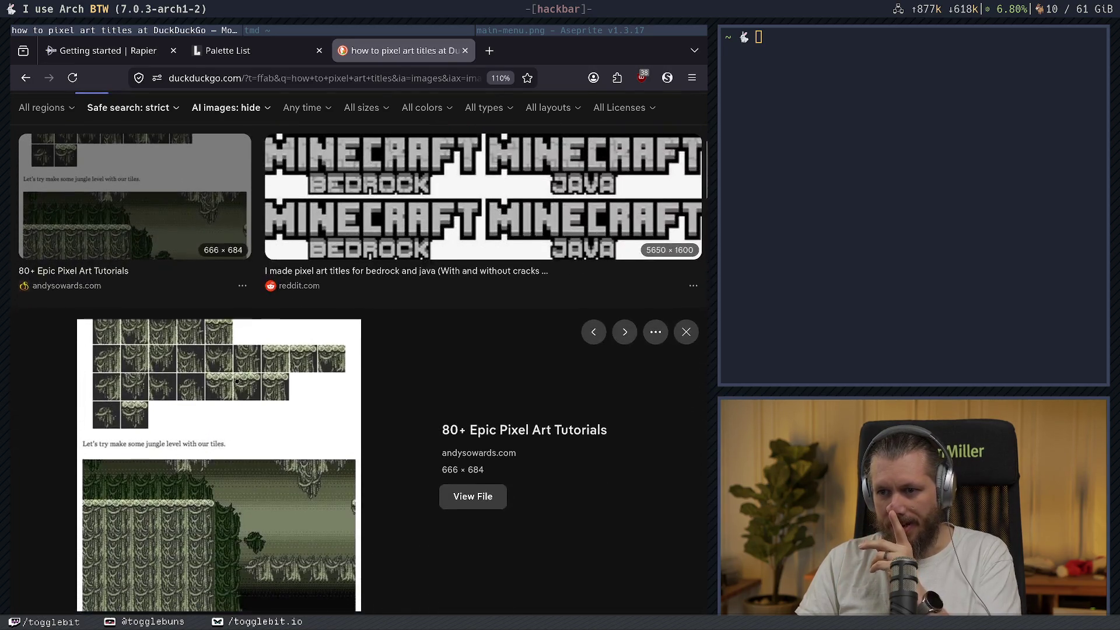
scroll(274, 360, "down", 3)
scroll(274, 360, "down", 2)
scroll(274, 361, "down", 3)
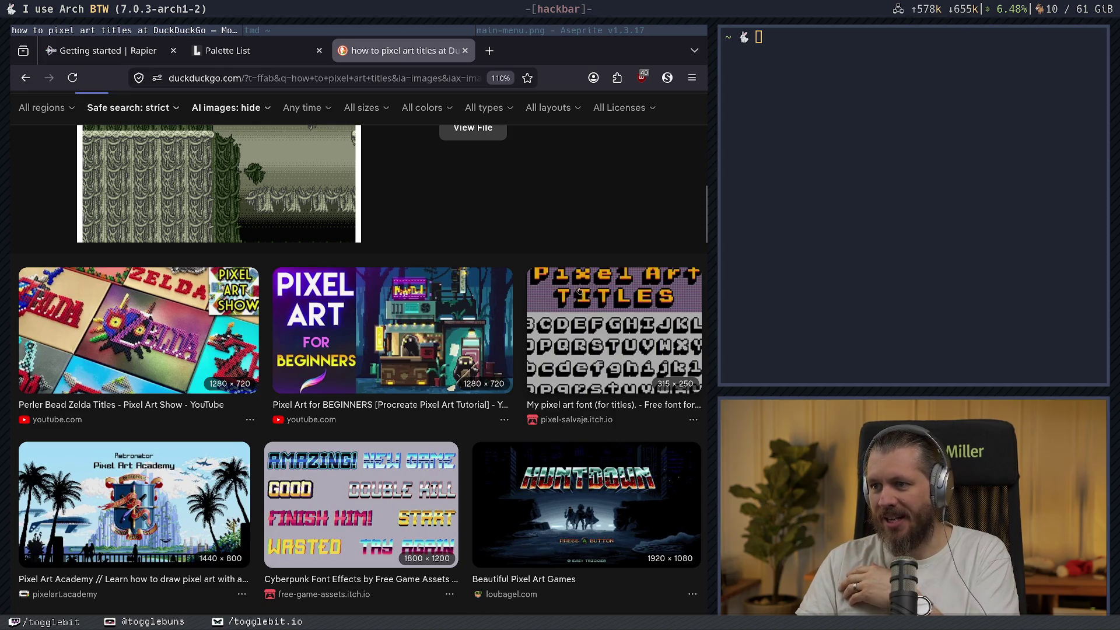
scroll(351, 312, "down", 4)
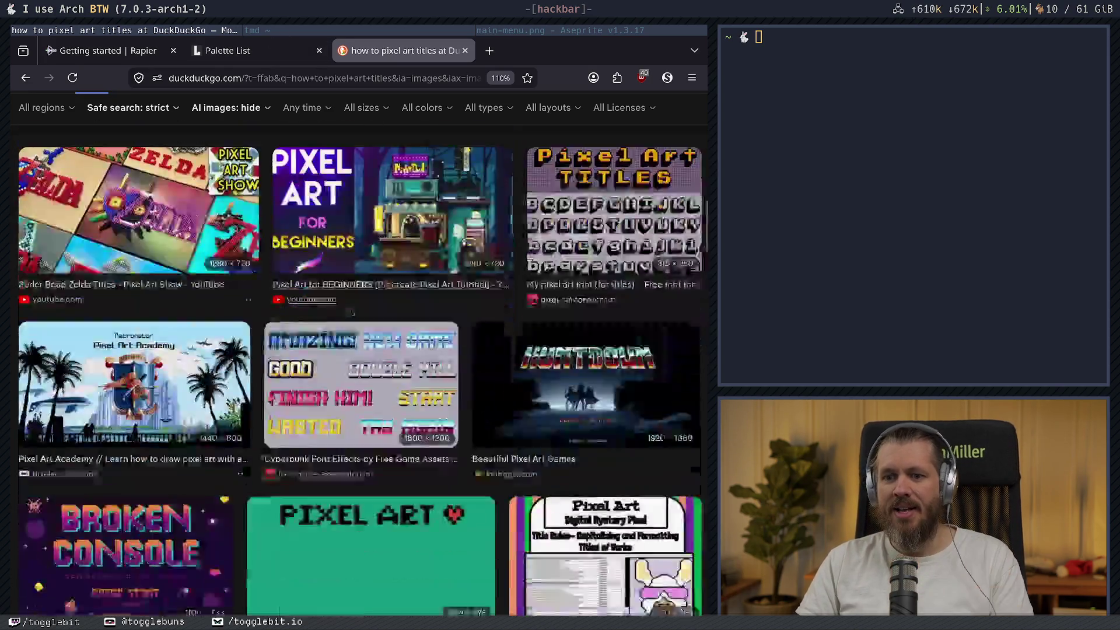
scroll(349, 312, "down", 2)
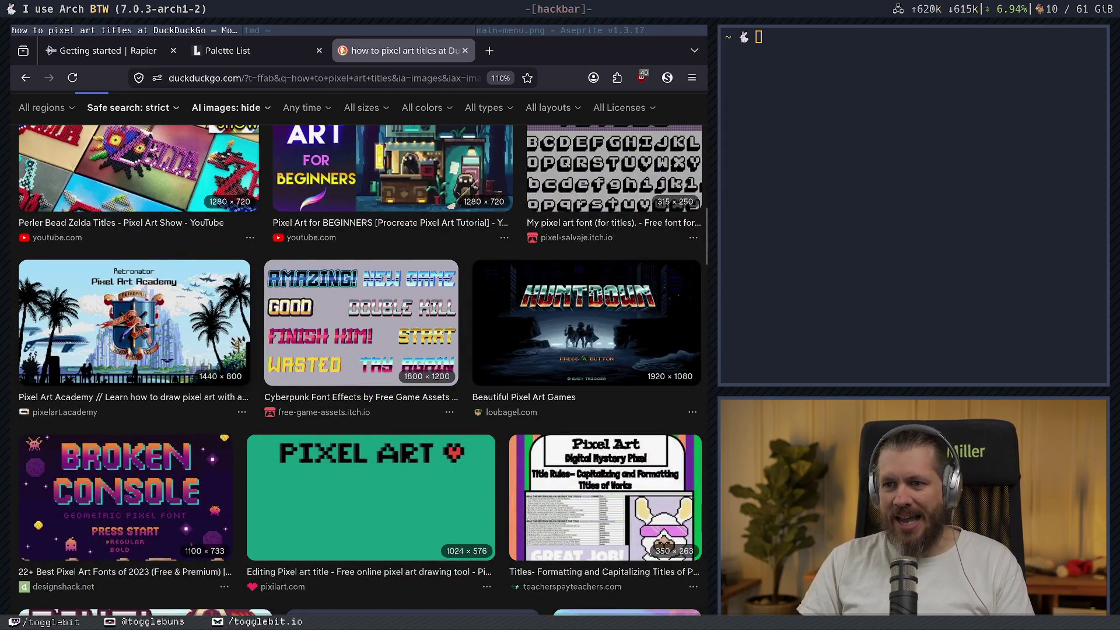
- Preview the Cyberpunk Font Effects image, browse further, then return to main-menu.png in Aseprite
left_click(309, 286)
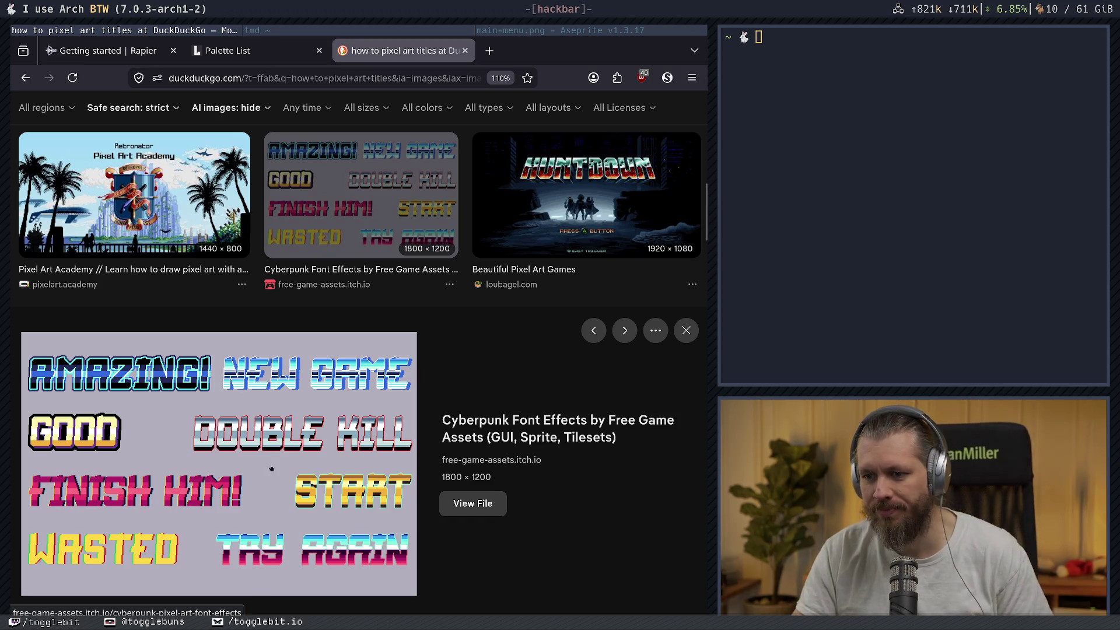
scroll(340, 279, "down", 6)
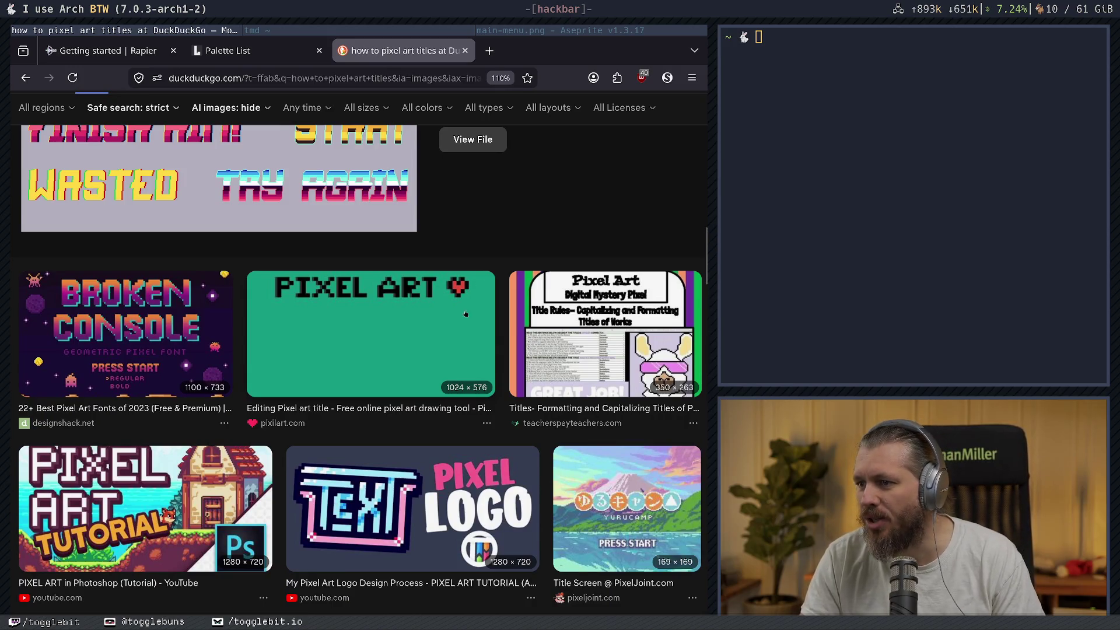
scroll(636, 372, "down", 2)
scroll(636, 372, "down", 3)
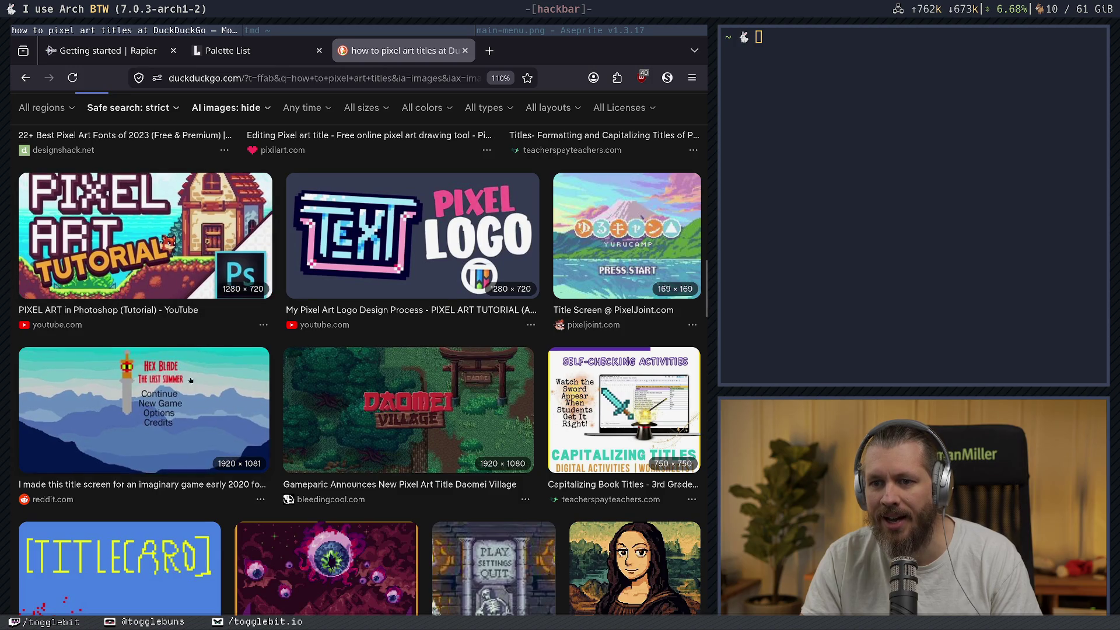
scroll(362, 364, "down", 2)
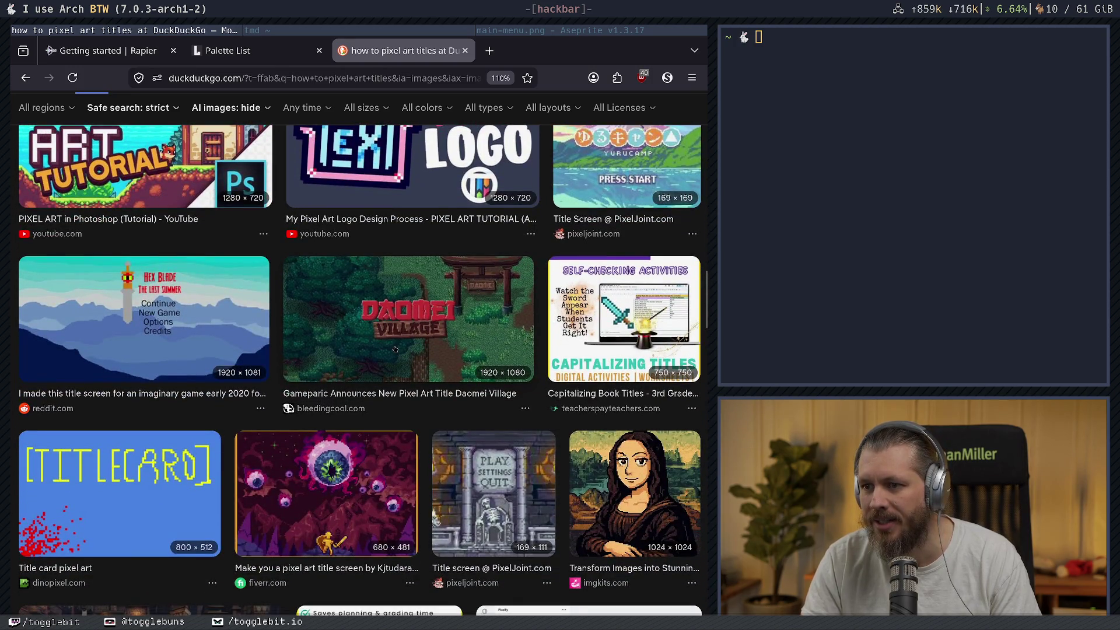
scroll(467, 347, "down", 2)
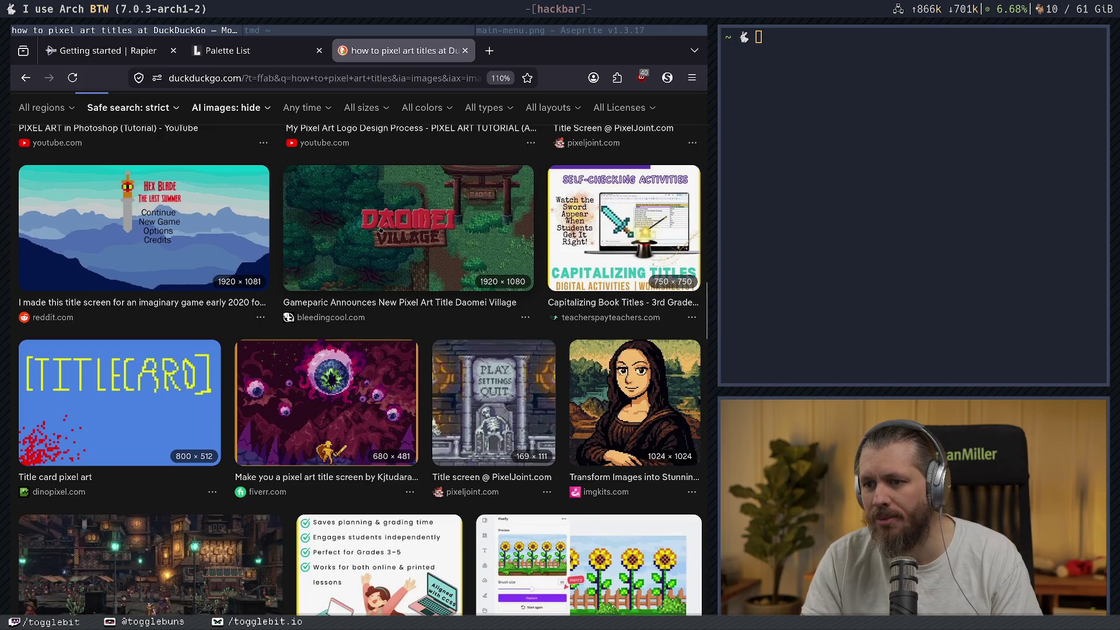
scroll(361, 400, "down", 2)
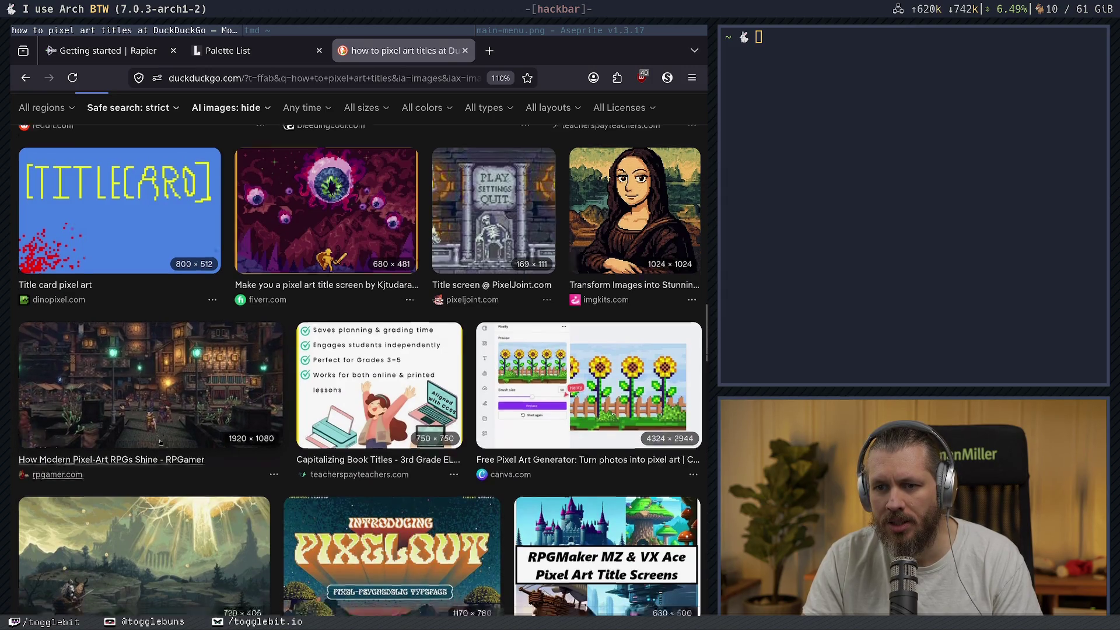
scroll(258, 385, "down", 2)
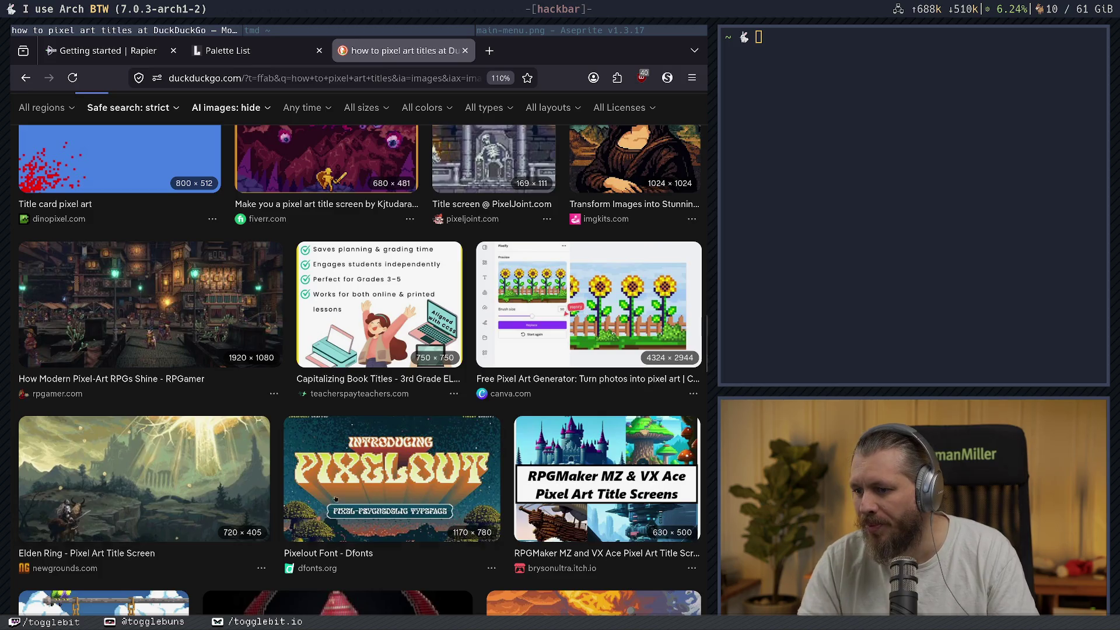
scroll(380, 458, "down", 5)
scroll(461, 303, "down", 3)
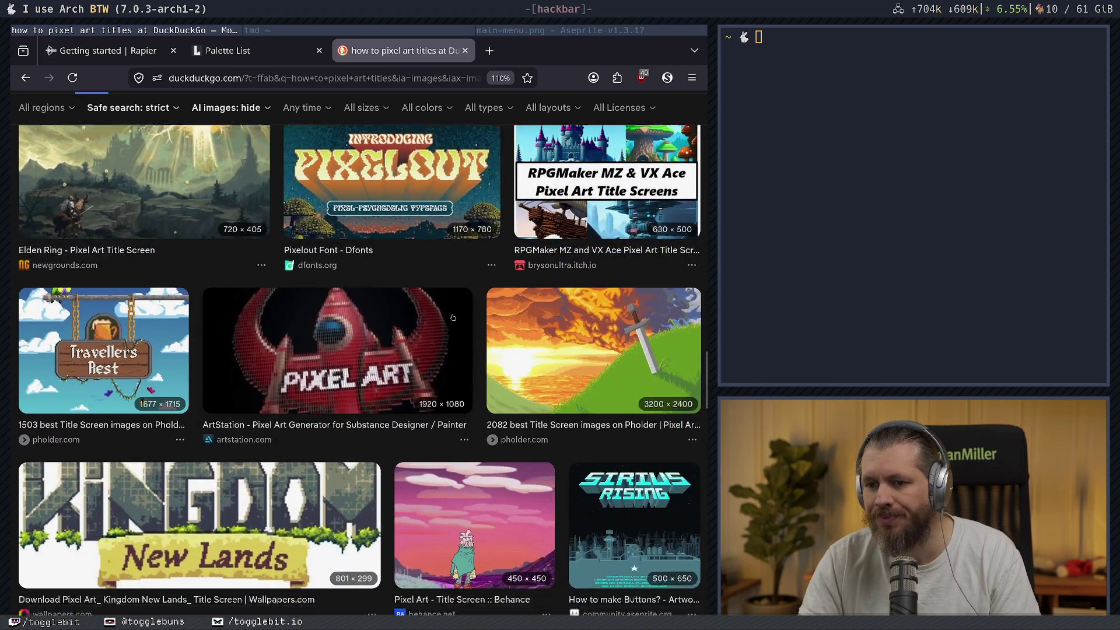
scroll(461, 302, "down", 3)
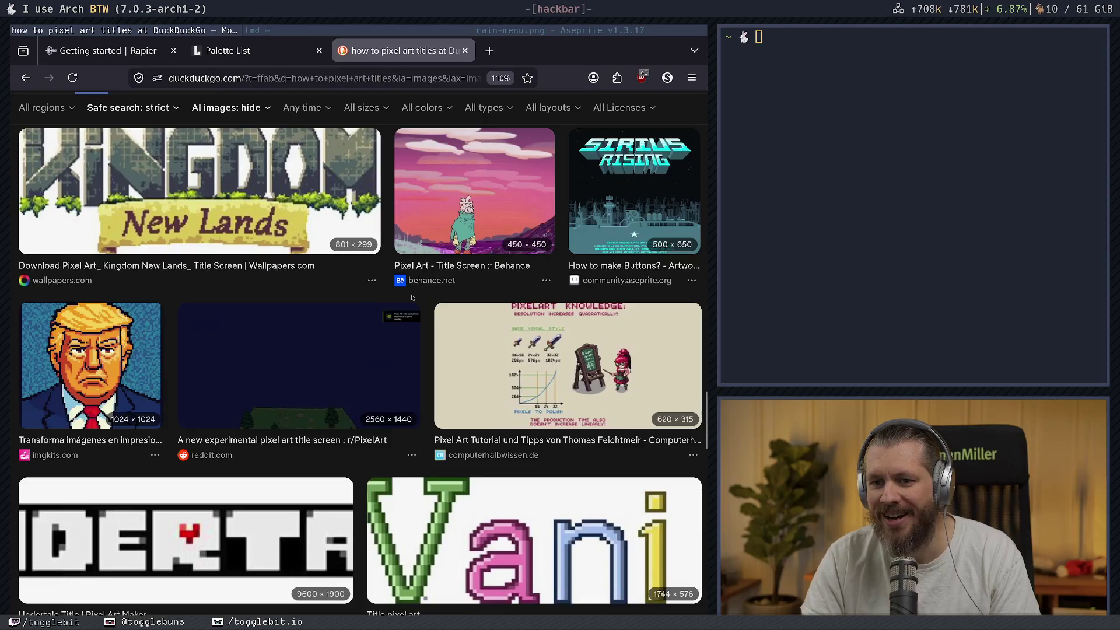
scroll(413, 304, "down", 3)
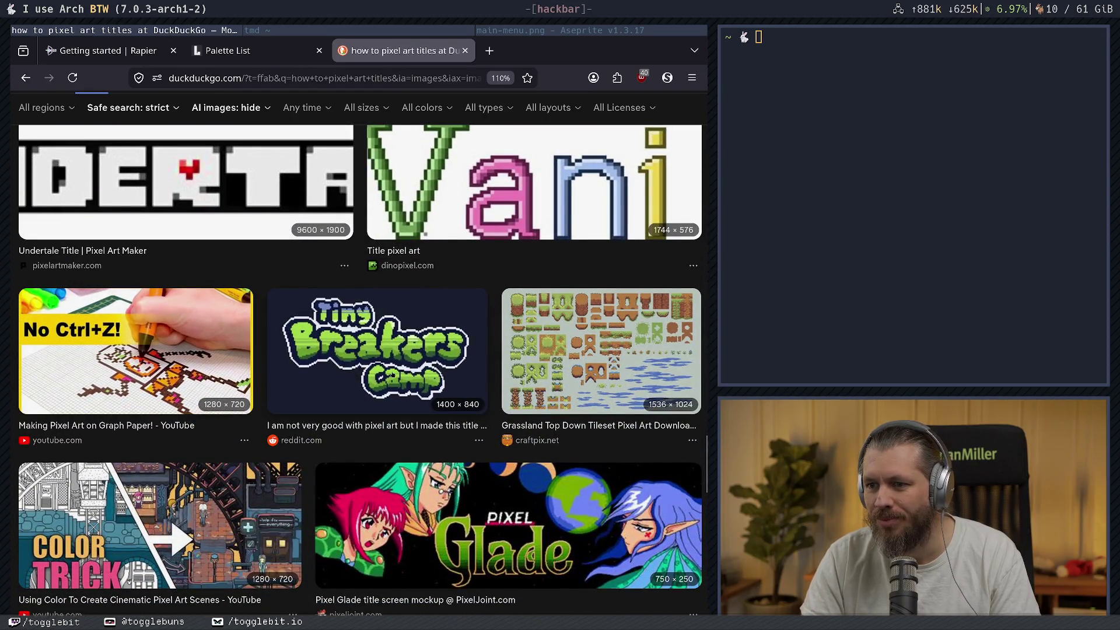
left_click(394, 32)
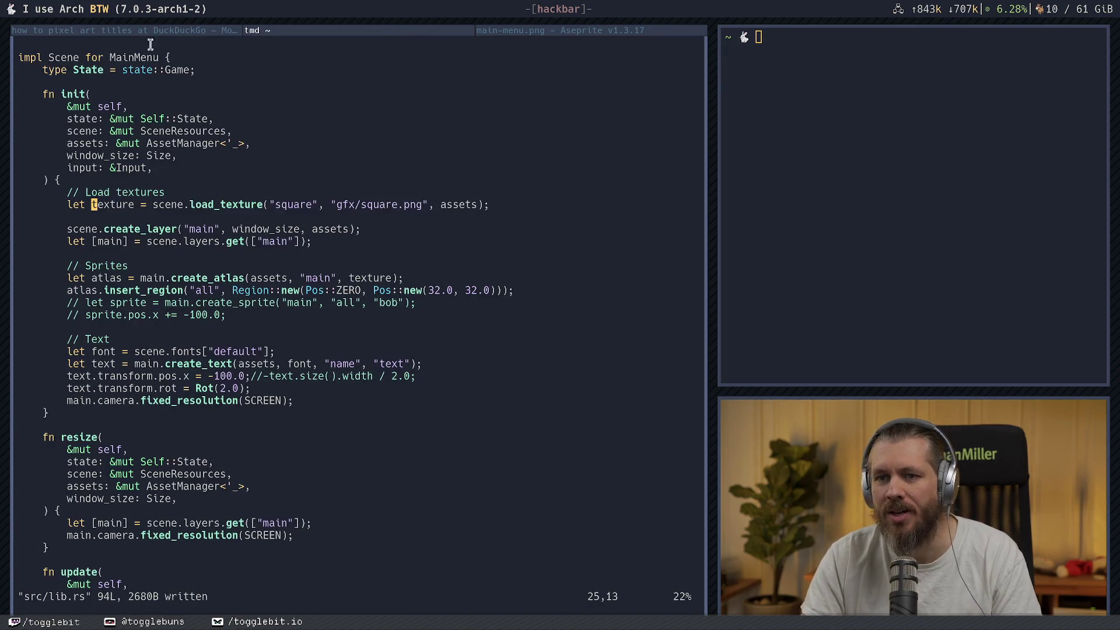
key("super+Right")
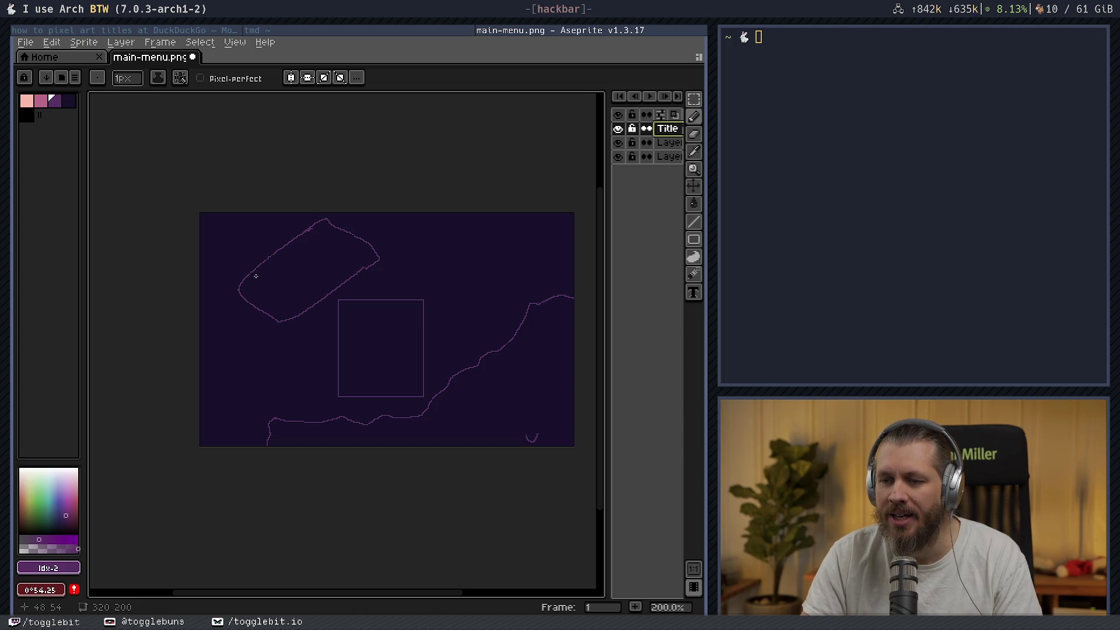
- Start the S inside the banner, erase the stray stroke, and zoom in closer
left_click(254, 272)
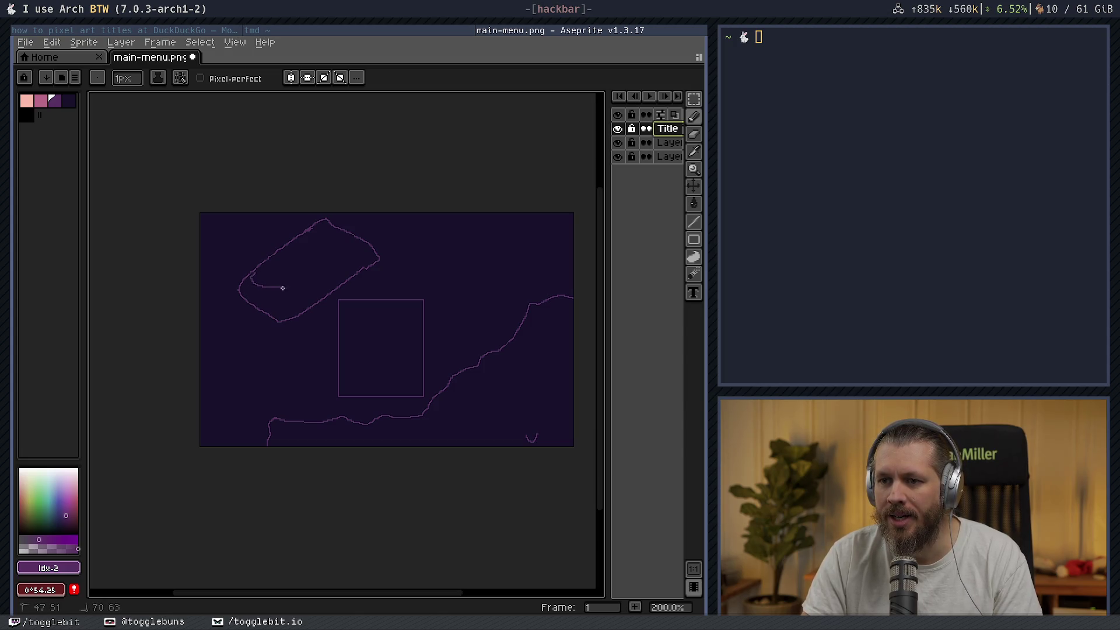
mouse_move(282, 288)
left_mouse_down()
mouse_move(293, 309)
mouse_move(284, 314)
mouse_move(306, 295)
mouse_move(296, 289)
left_mouse_up()
key("e")
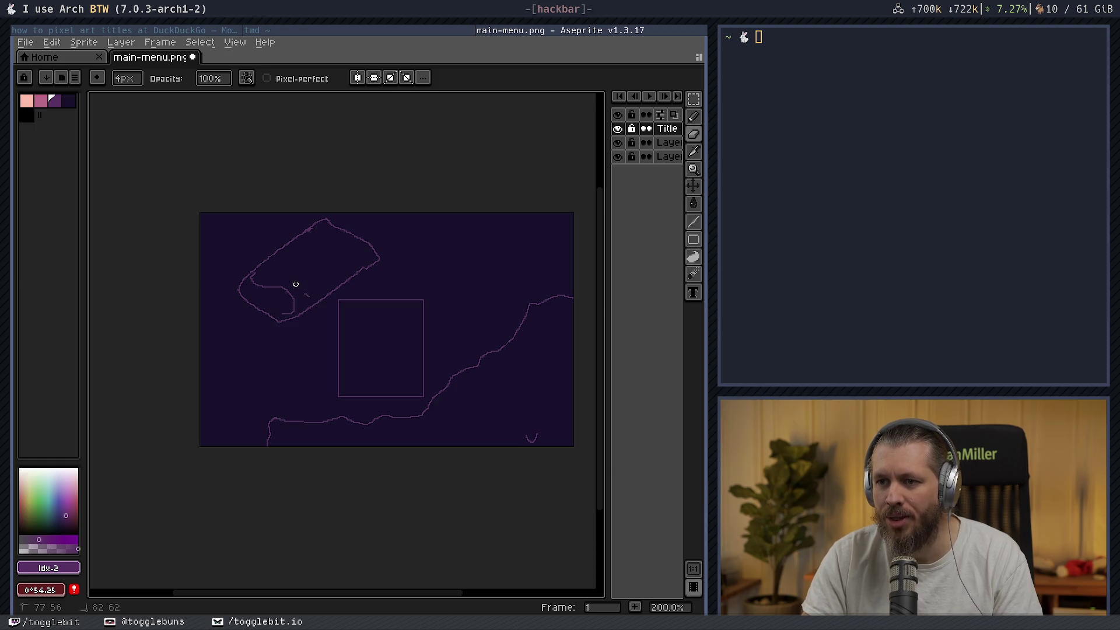
left_click_drag(299, 287, 407, 325)
key("b")
scroll(305, 281, "up", 3)
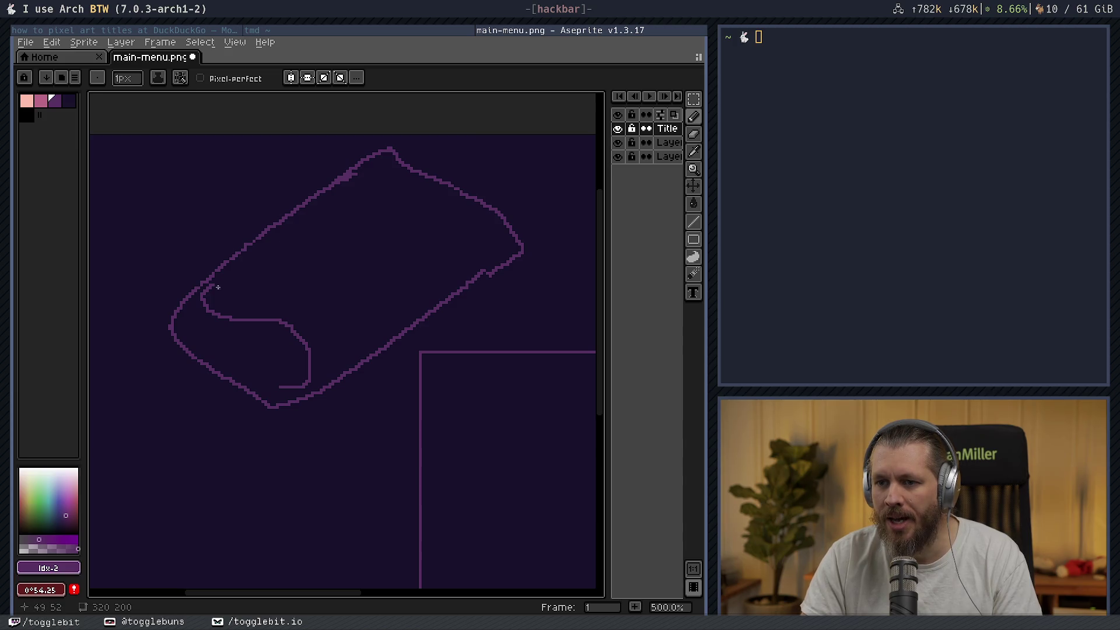
key("ctrl+z")
- Outline the S with 1px pencil strokes and draw the long straight edge of the K
key("e")
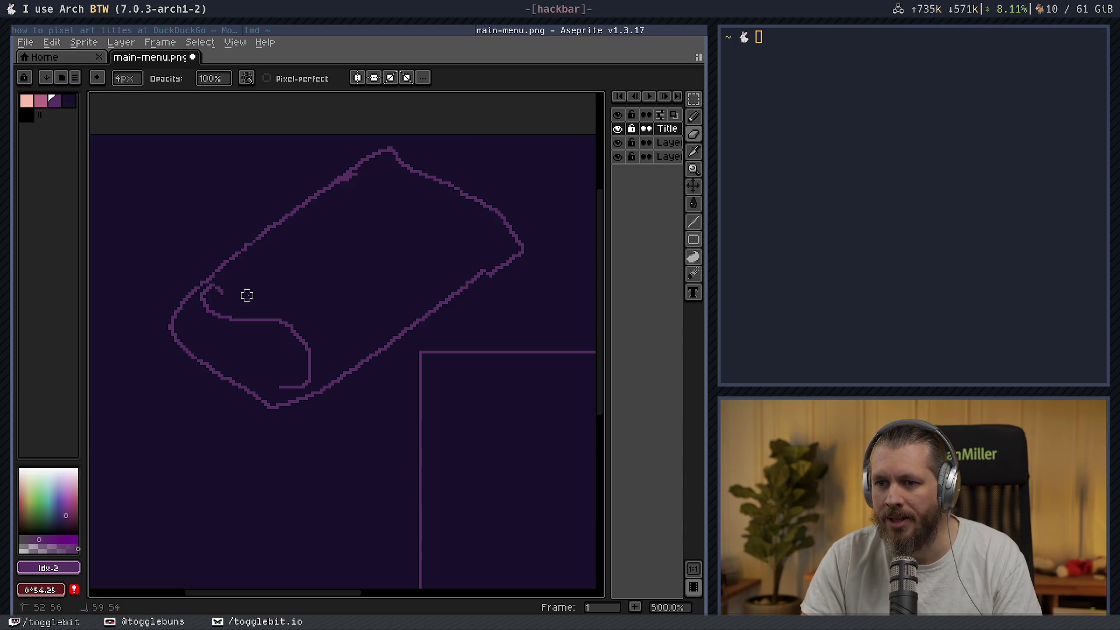
key("b")
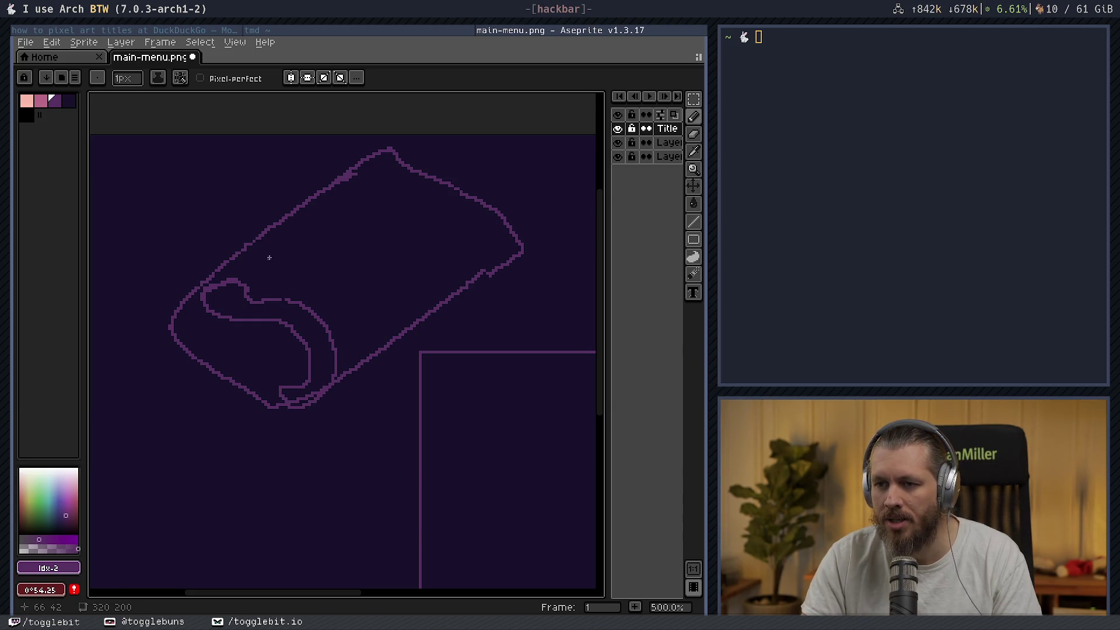
mouse_move(267, 255)
left_mouse_down()
mouse_move(308, 287)
mouse_move(289, 247)
mouse_move(307, 258)
mouse_move(341, 216)
mouse_move(355, 281)
left_mouse_up()
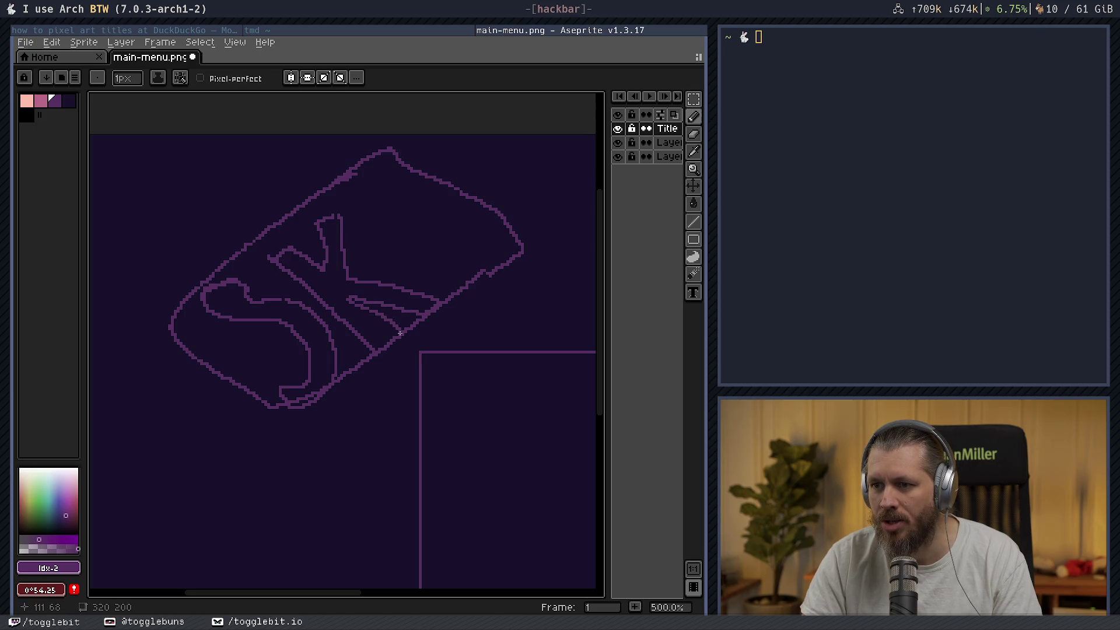
left_click_drag(446, 296, 400, 247)
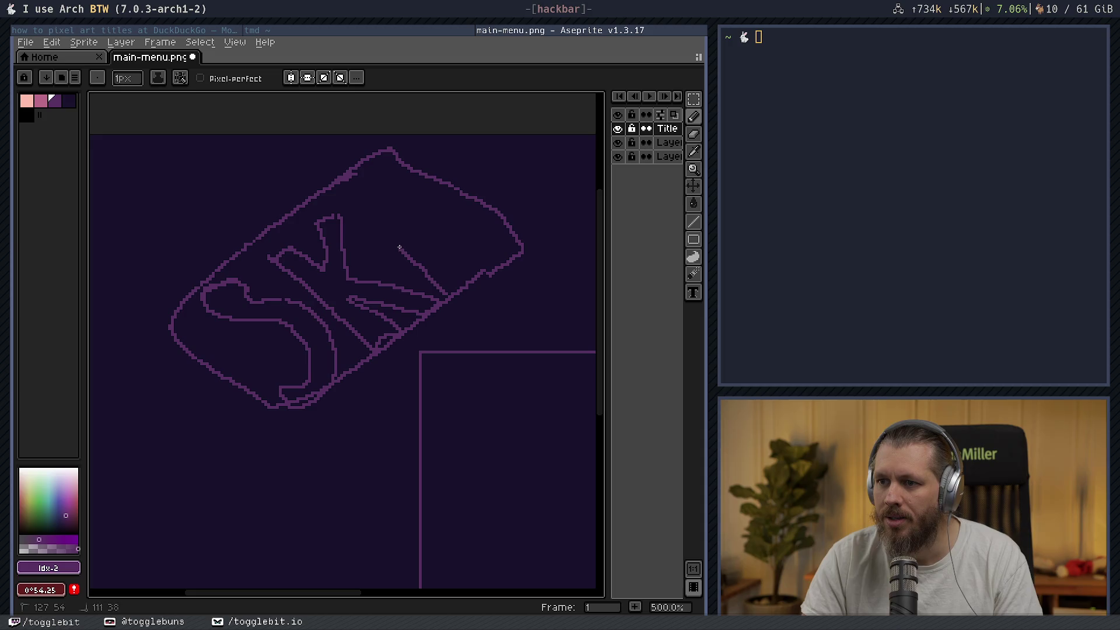
left_click_drag(378, 209, 374, 190)
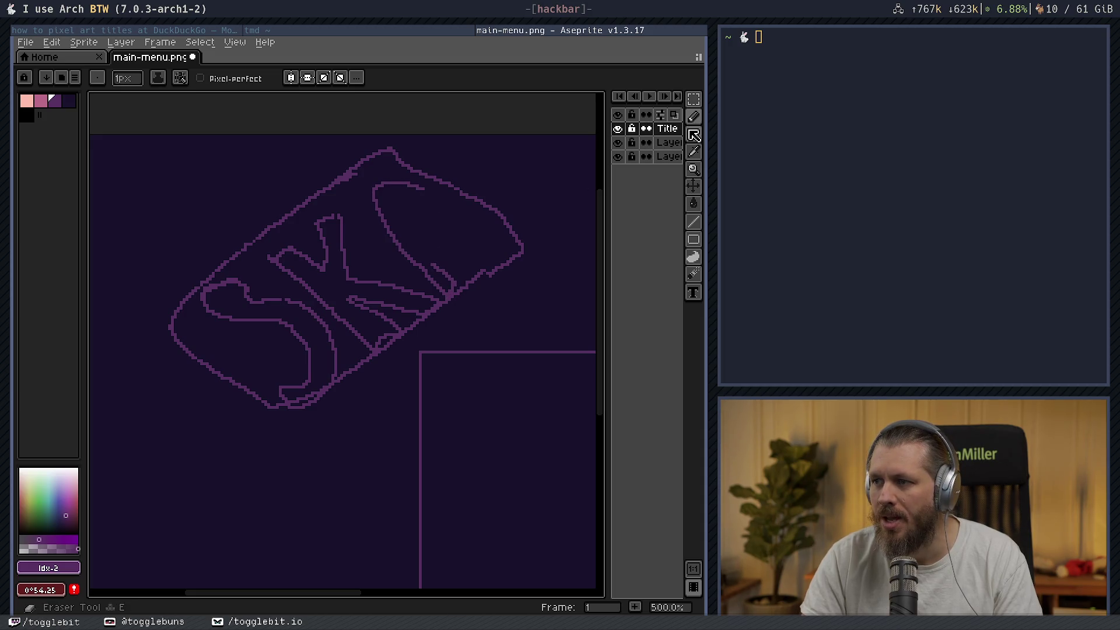
- Fill the letter outlines with pink using the Paint Bucket
left_click(35, 105)
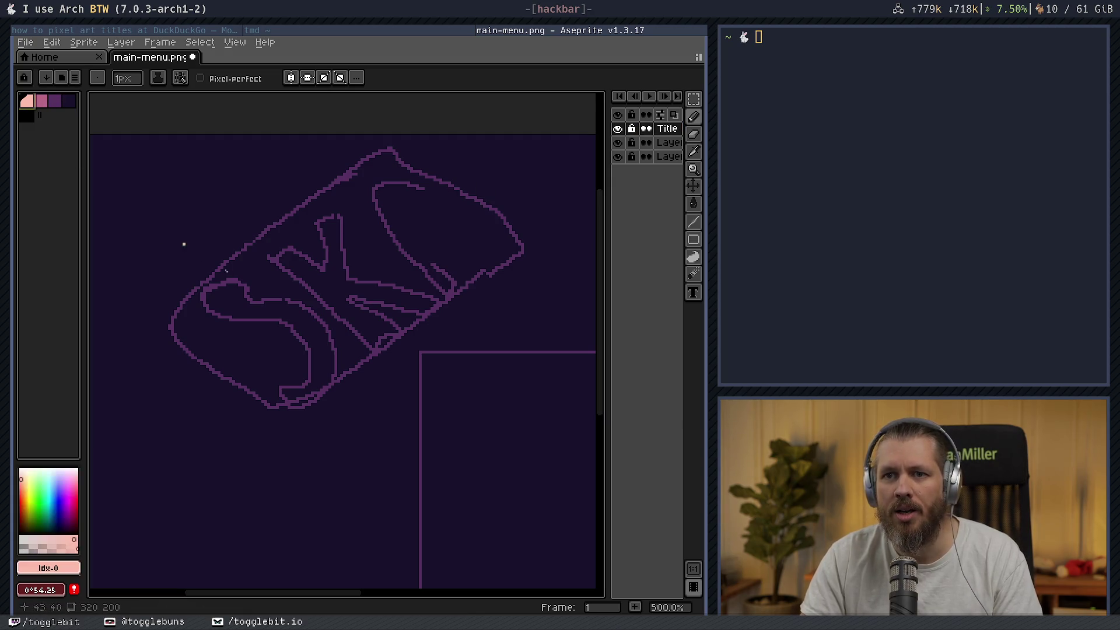
key("g")
left_click(233, 282)
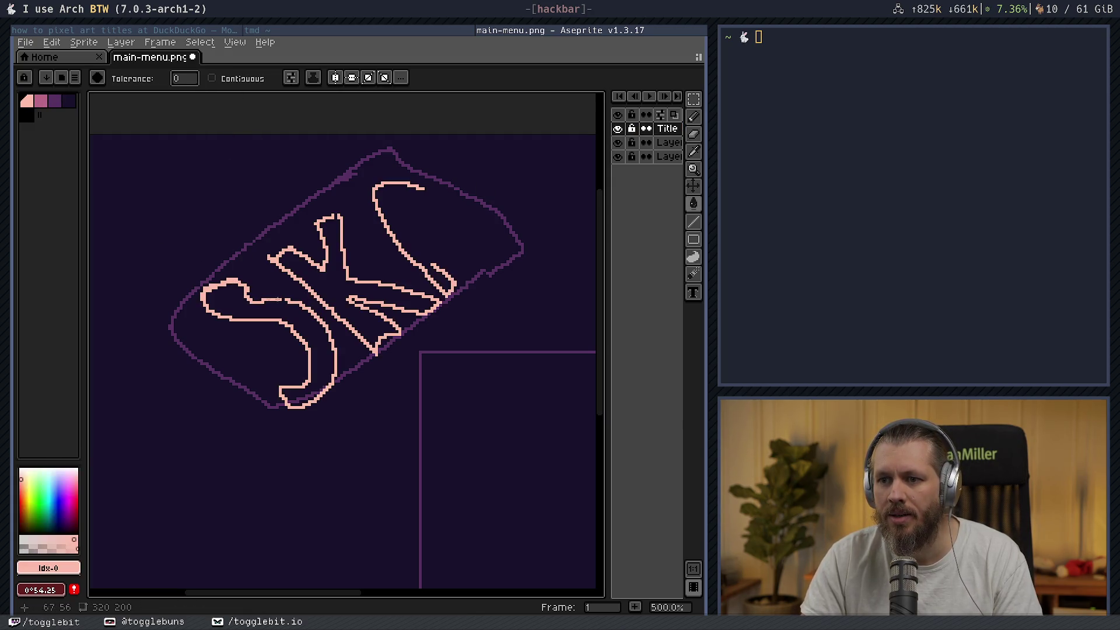
- Extend the A's inner stroke and close its eye into an oval
left_click(693, 116)
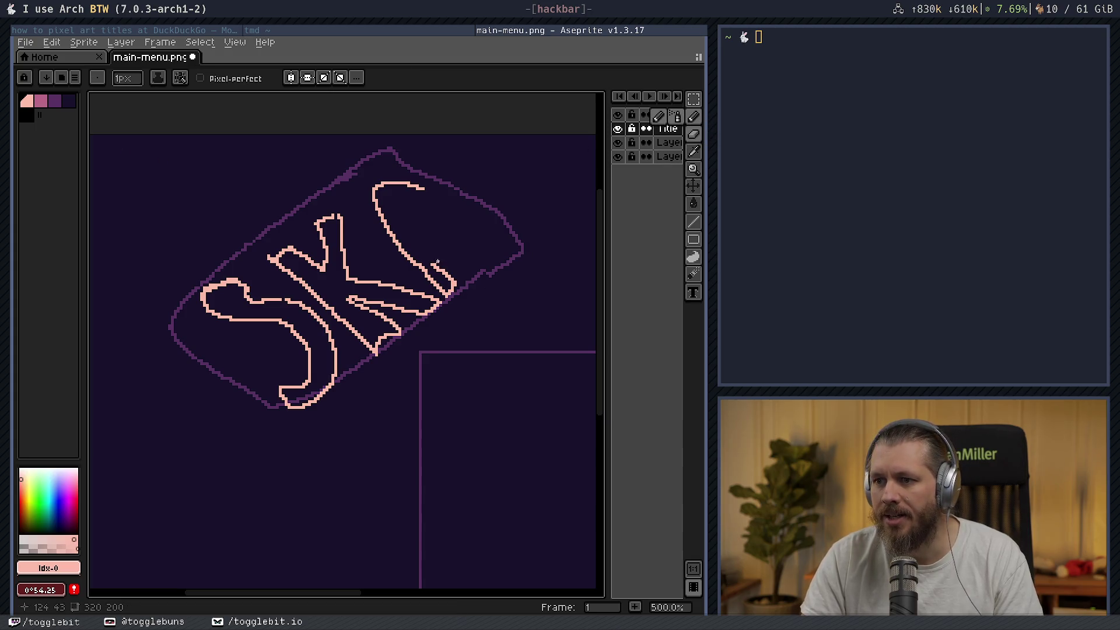
left_click_drag(434, 266, 425, 253)
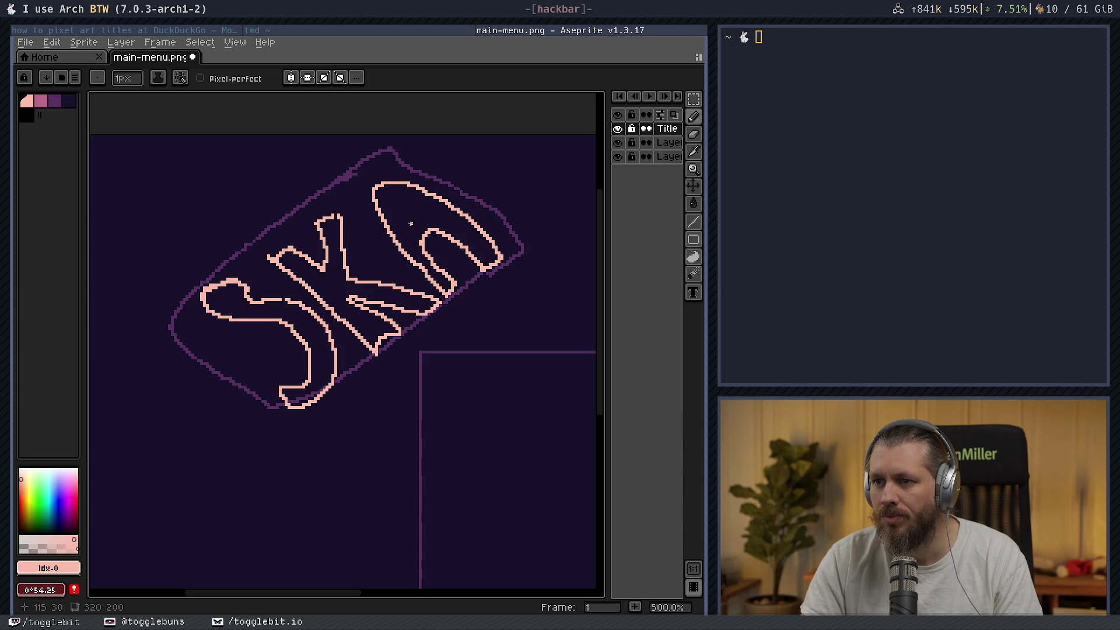
left_click_drag(411, 209, 409, 210)
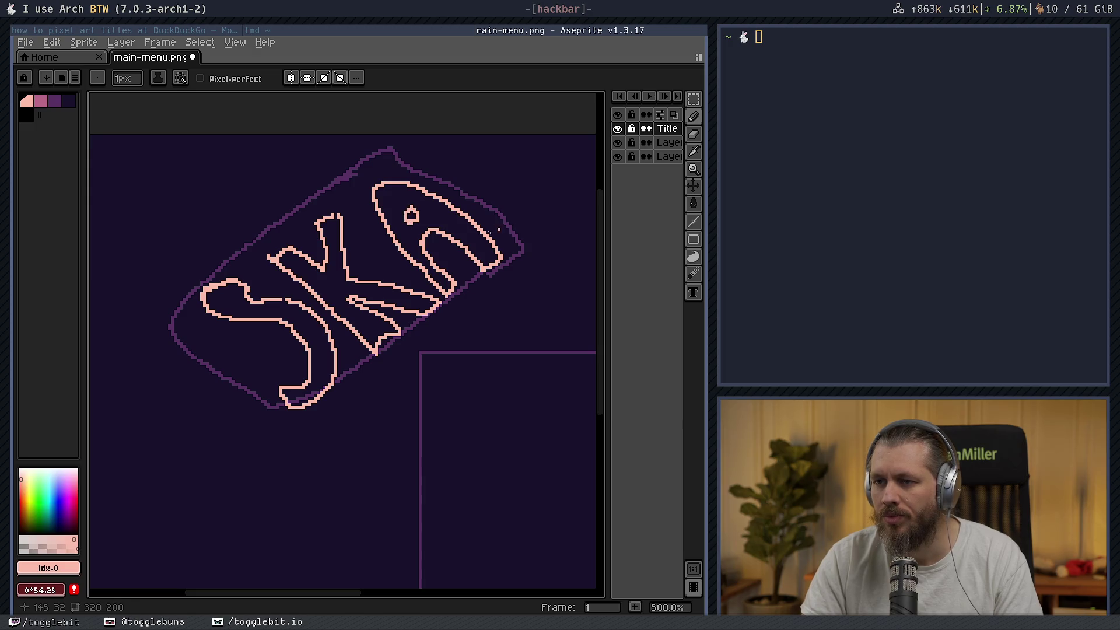
scroll(410, 239, "up", 3)
scroll(410, 239, "right", 3)
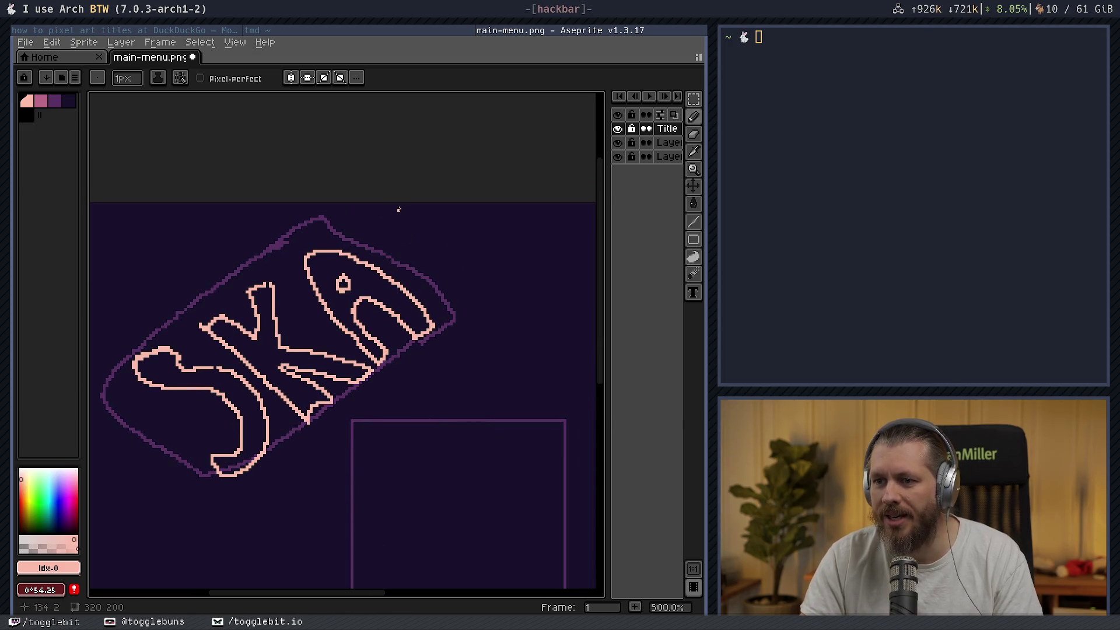
- Move the SKA lettering down and left within the banner, then start a fourth letter
left_click(693, 99)
scroll(381, 331, "down", 5)
scroll(381, 330, "left", 3)
left_click_drag(146, 116, 553, 424)
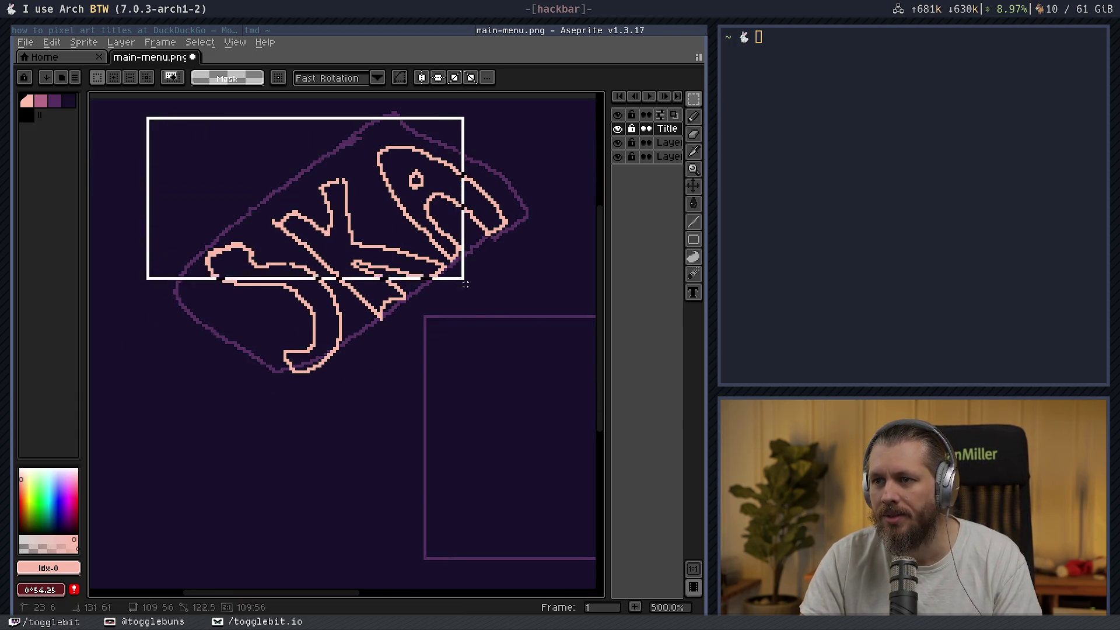
left_click_drag(501, 330, 452, 361)
key("ctrl+d")
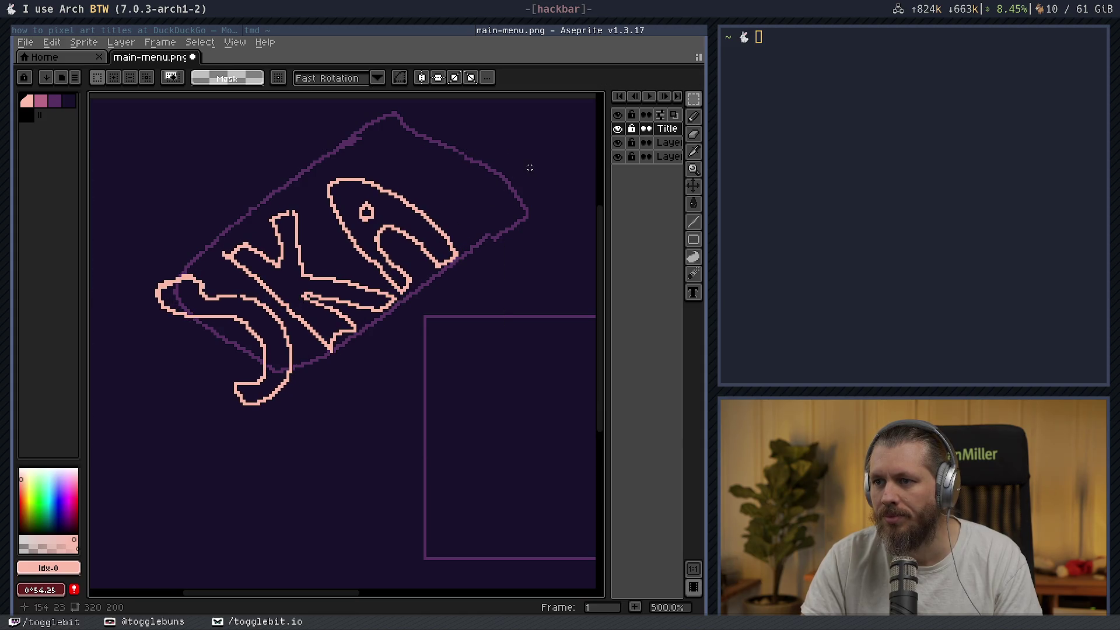
left_click(694, 117)
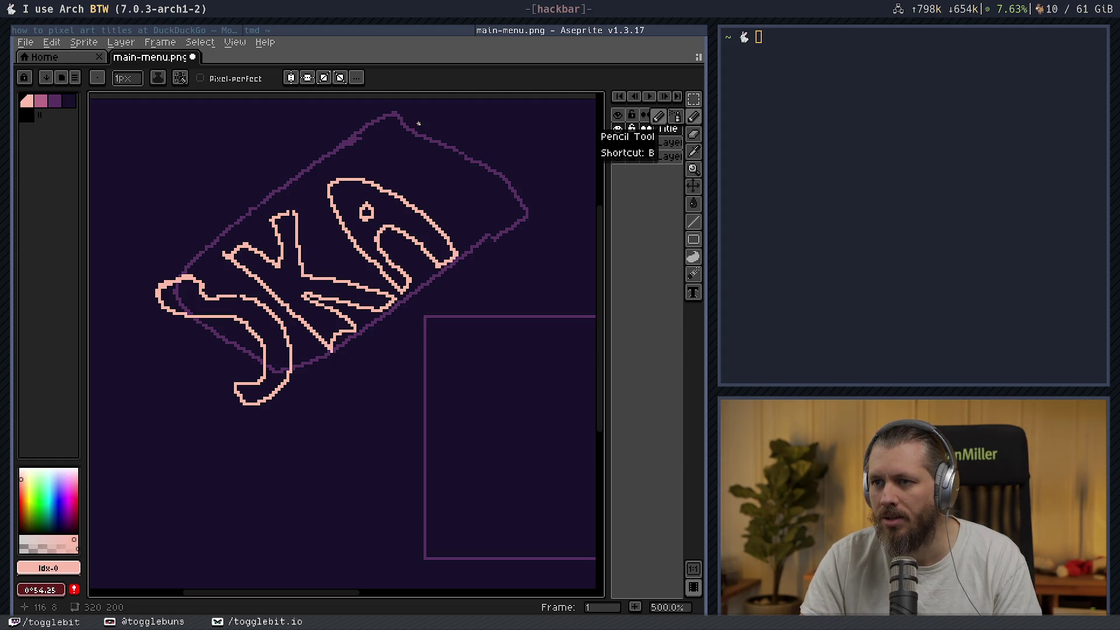
mouse_move(418, 123)
left_mouse_down()
mouse_move(402, 138)
mouse_move(416, 186)
left_mouse_up()
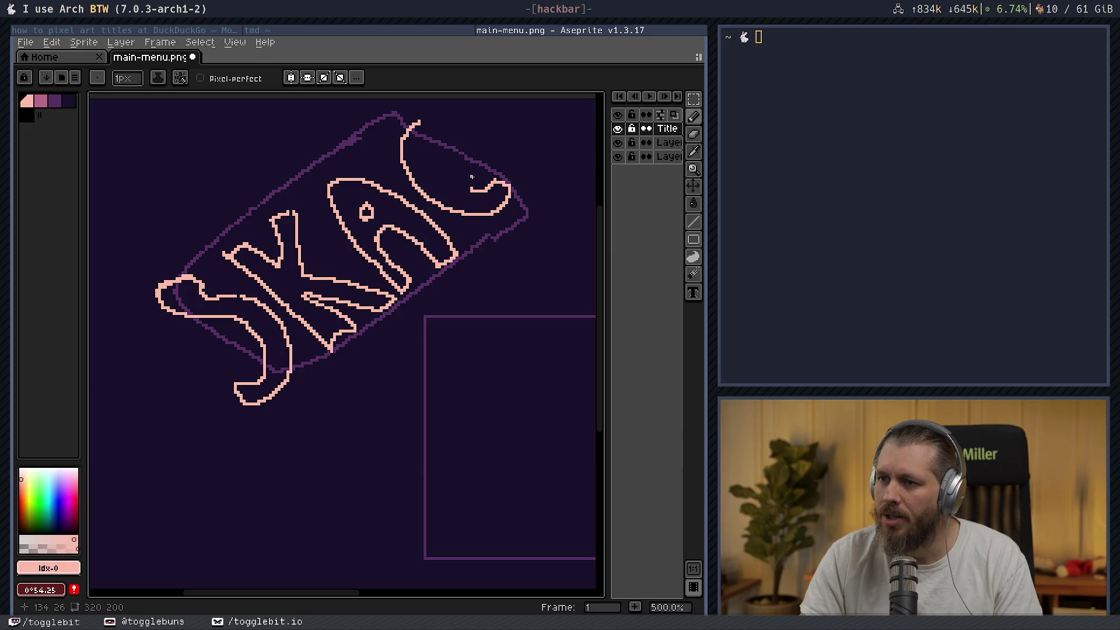
- Draw the G's curve, then erase stray dots and the badly drawn hooks
mouse_move(471, 175)
left_mouse_down()
mouse_move(521, 182)
mouse_move(517, 158)
left_mouse_up()
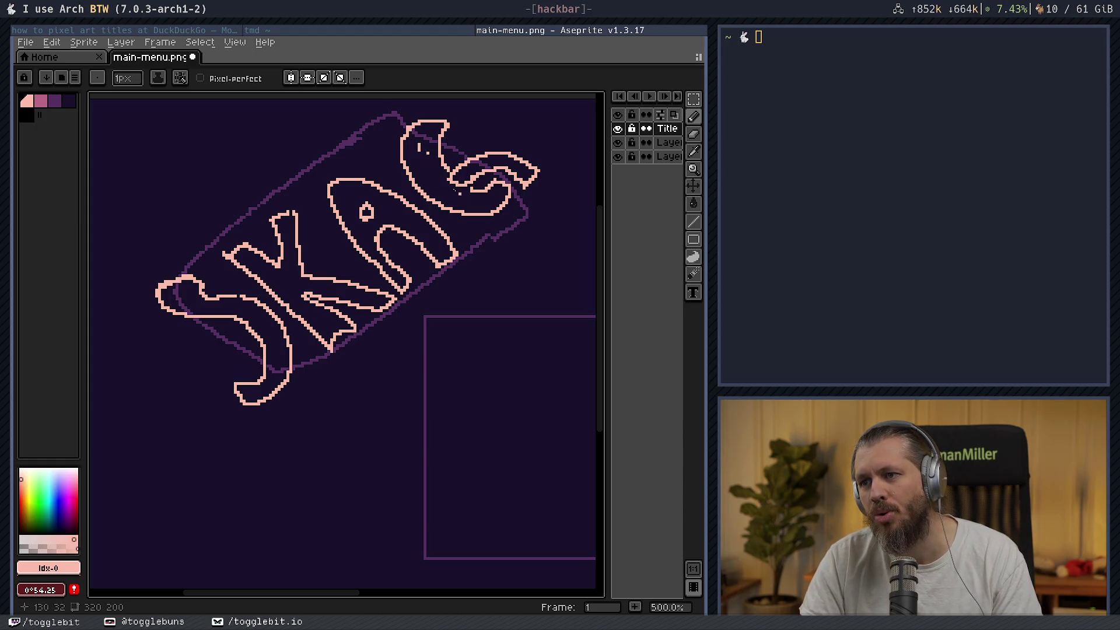
key("e")
left_click_drag(419, 146, 427, 154)
key("b")
key("e")
left_click(456, 188)
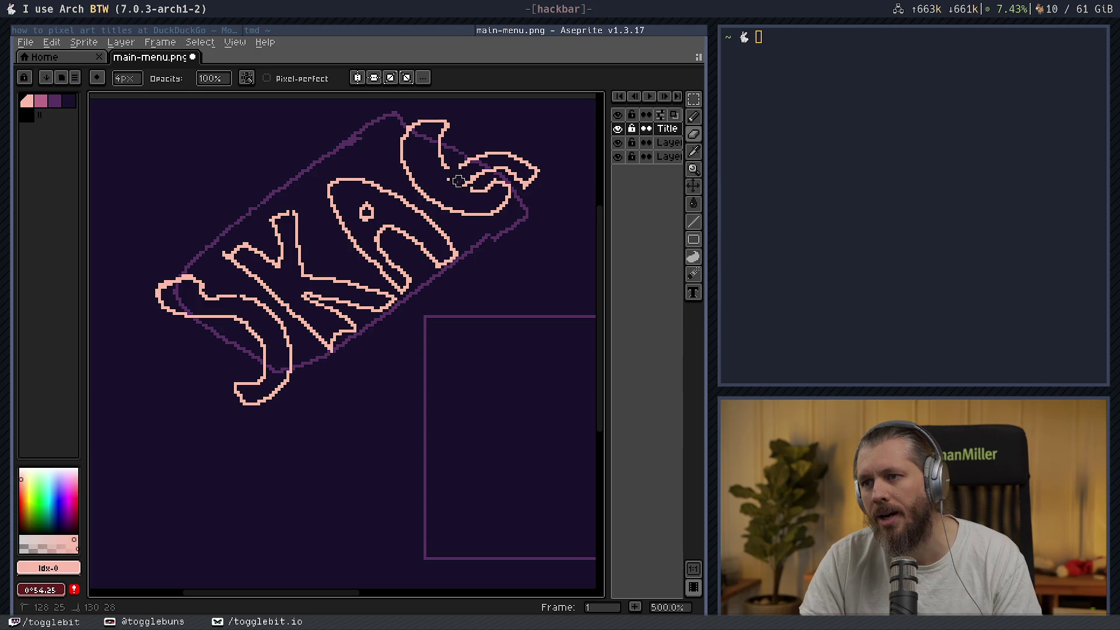
mouse_move(531, 166)
left_mouse_down()
mouse_move(456, 190)
mouse_move(437, 142)
left_mouse_up()
left_click_drag(504, 181, 490, 181)
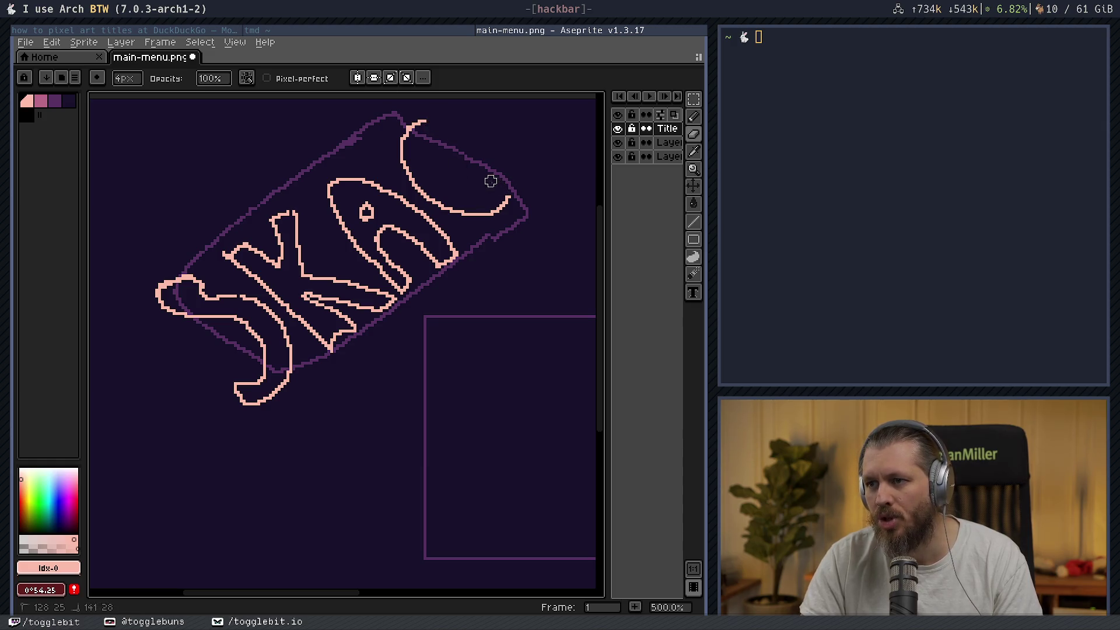
- Redraw the G's top hook and extend its upper-right end, then zoom out to 400%
key("b")
mouse_move(425, 122)
left_mouse_down()
mouse_move(437, 114)
mouse_move(414, 130)
left_mouse_up()
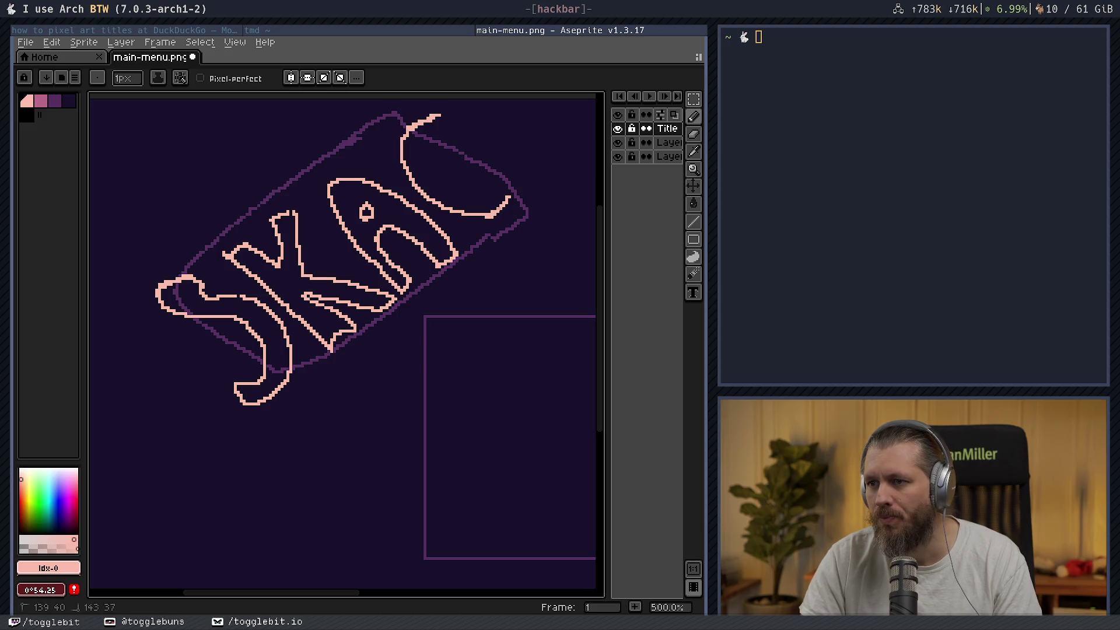
left_click_drag(516, 179, 519, 163)
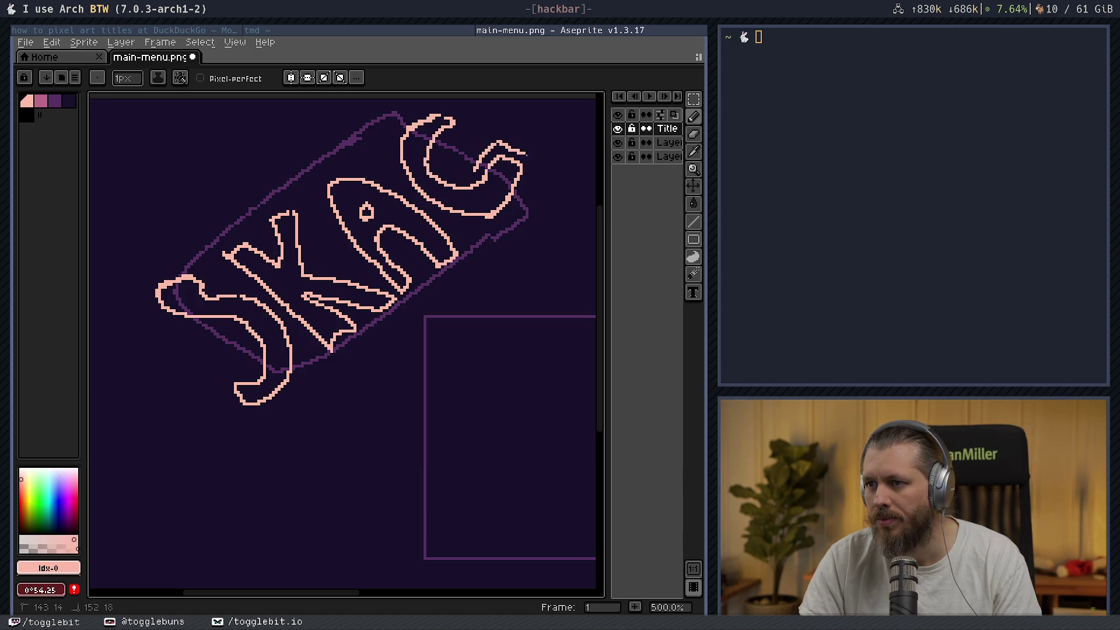
left_click_drag(527, 153, 451, 164)
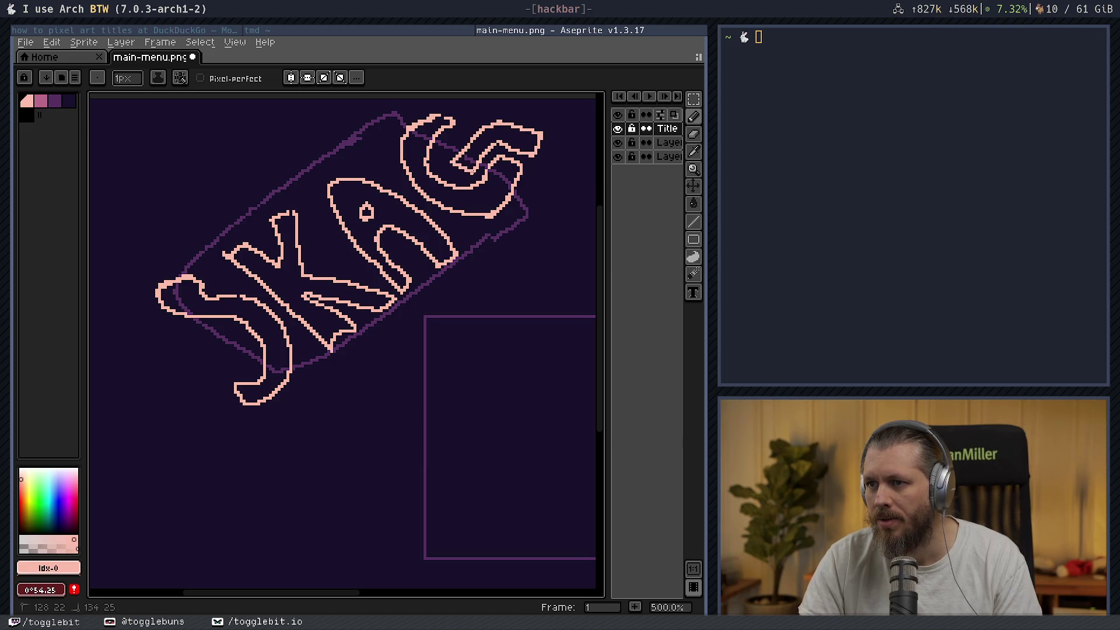
scroll(463, 318, "down", 1)
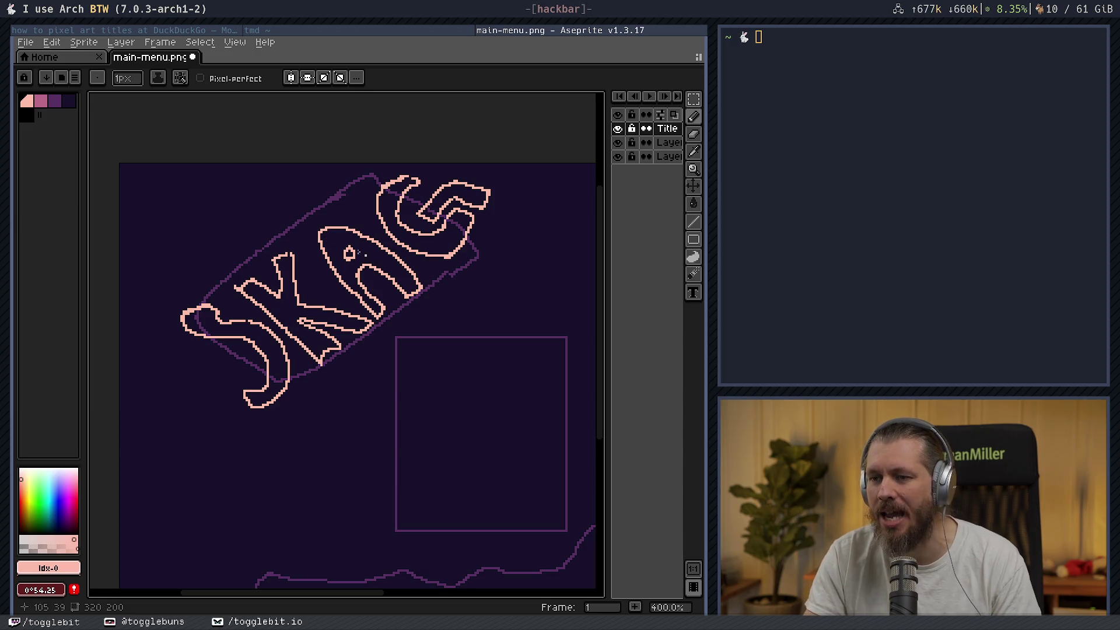
- Erase the A and draw an O in its place, then zoom out to 200% to check SKOG
key("b")
mouse_move(323, 242)
left_mouse_down()
mouse_move(350, 296)
mouse_move(356, 284)
mouse_move(439, 287)
mouse_move(380, 247)
left_mouse_up()
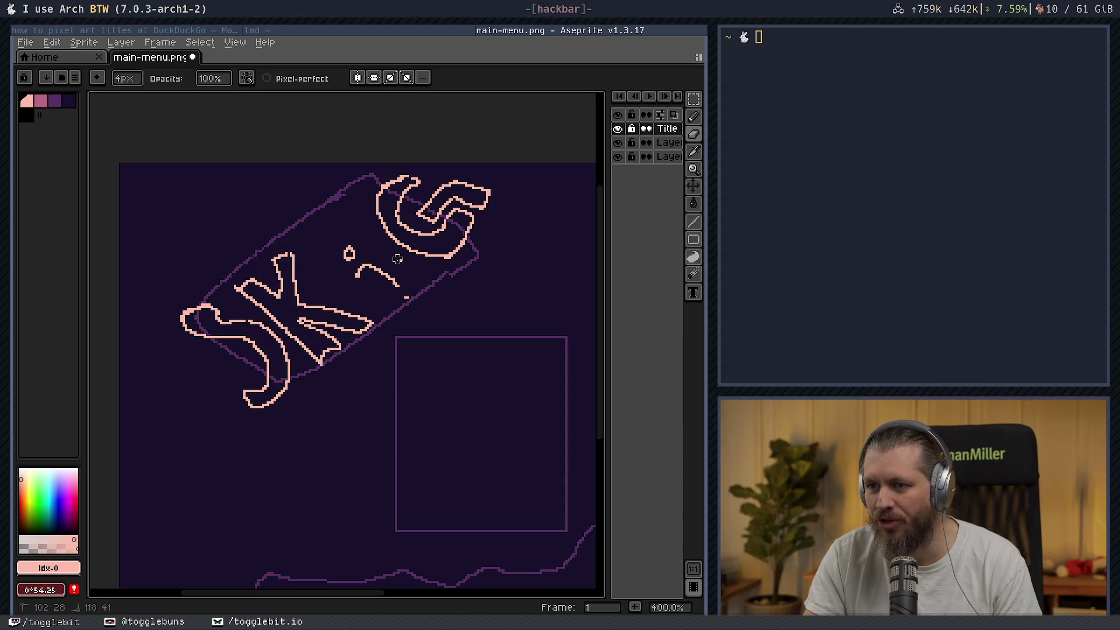
mouse_move(400, 292)
left_mouse_down()
mouse_move(364, 267)
mouse_move(358, 279)
left_mouse_up()
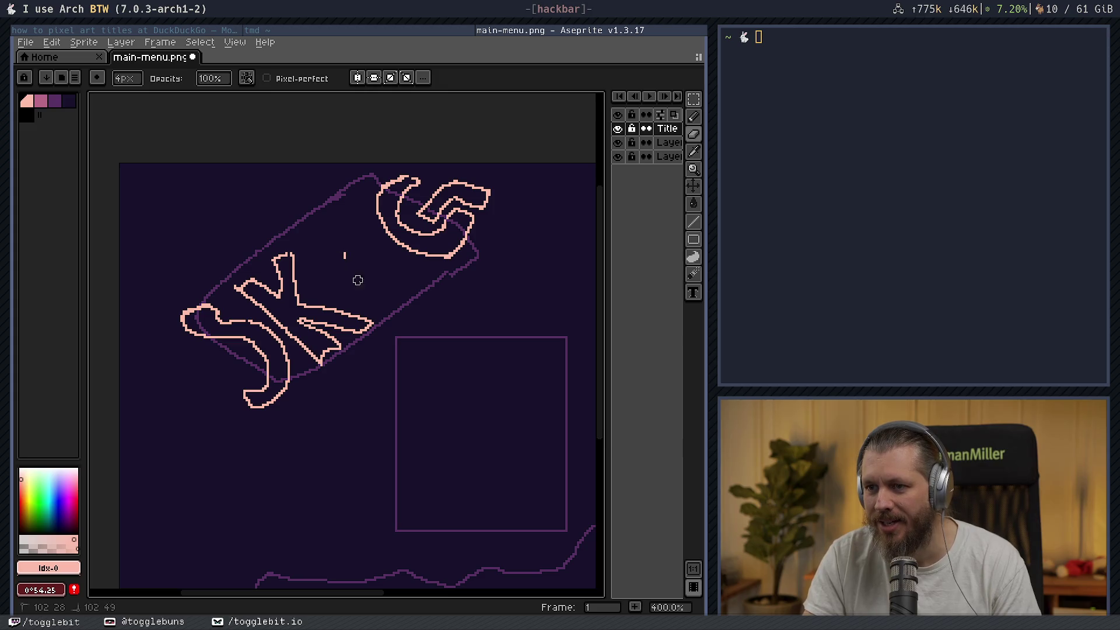
key("b")
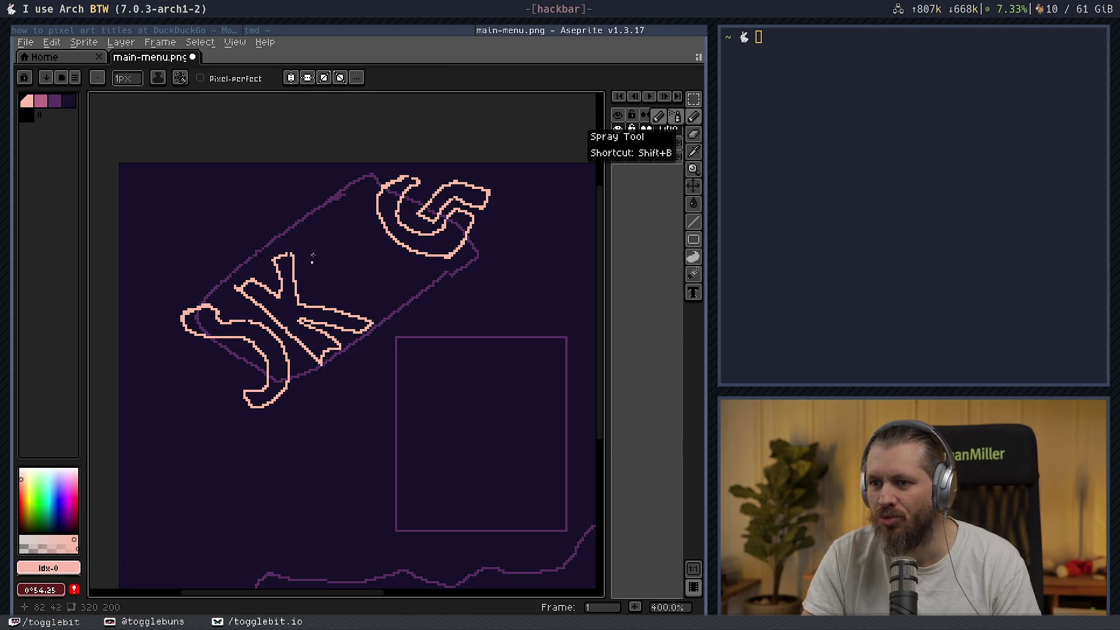
left_click_drag(326, 239, 325, 241)
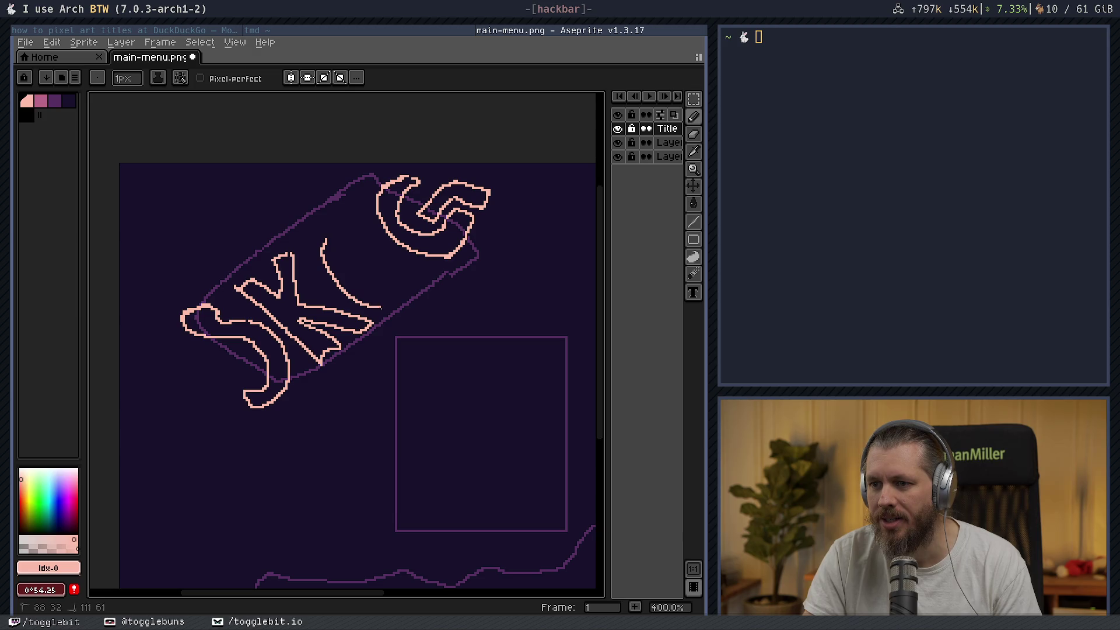
mouse_move(396, 248)
left_mouse_down()
mouse_move(350, 231)
mouse_move(352, 262)
mouse_move(357, 253)
left_mouse_up()
scroll(467, 310, "down", 2)
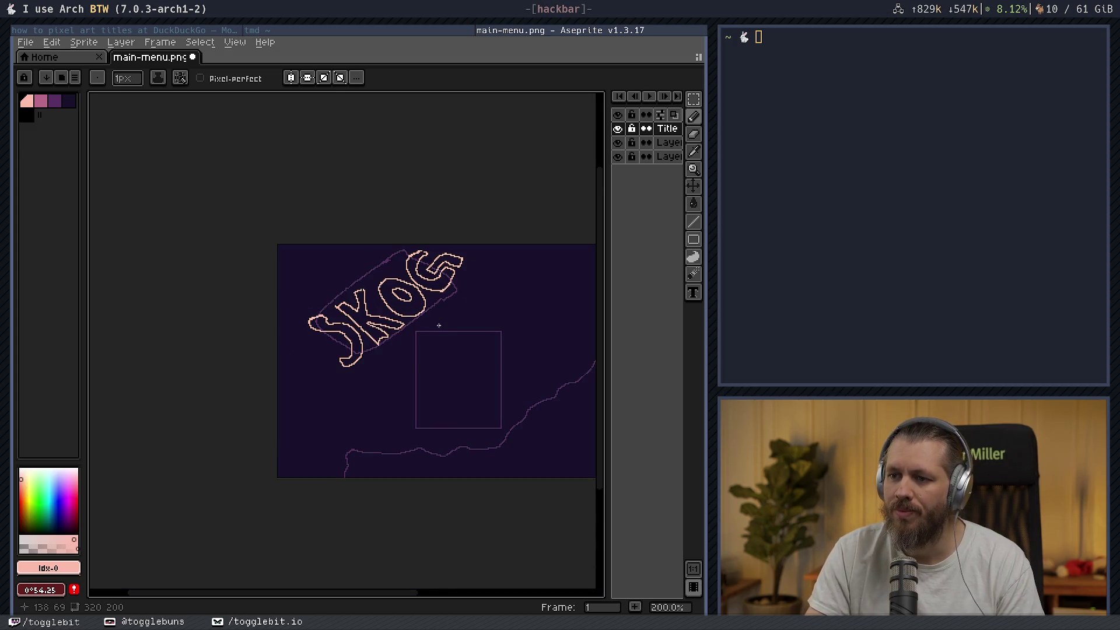
left_click_drag(437, 320, 420, 337)
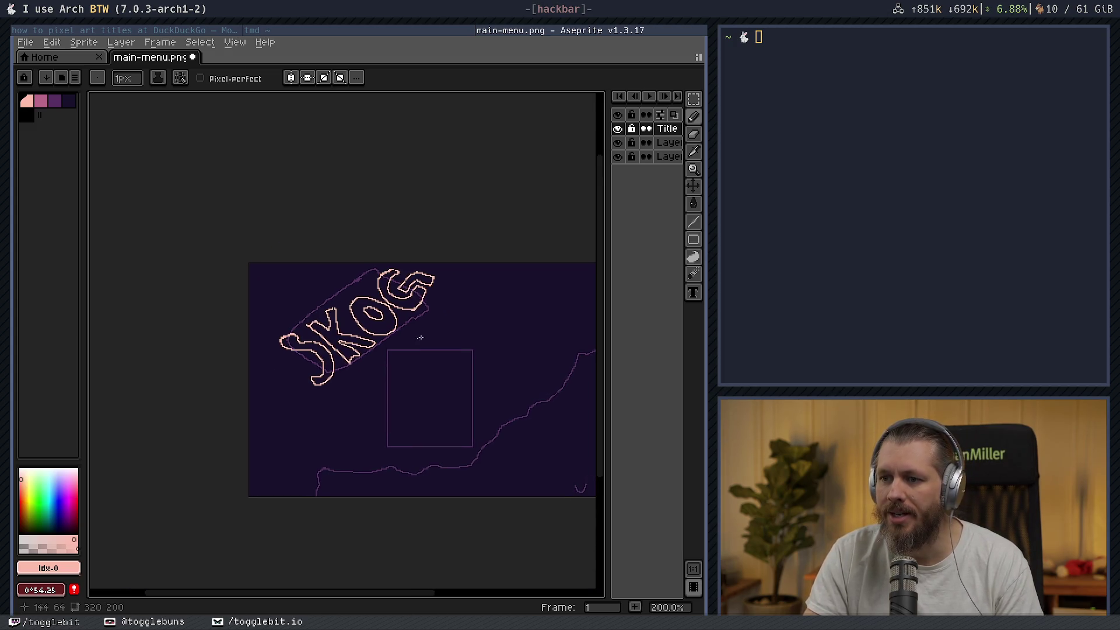
left_click(693, 116)
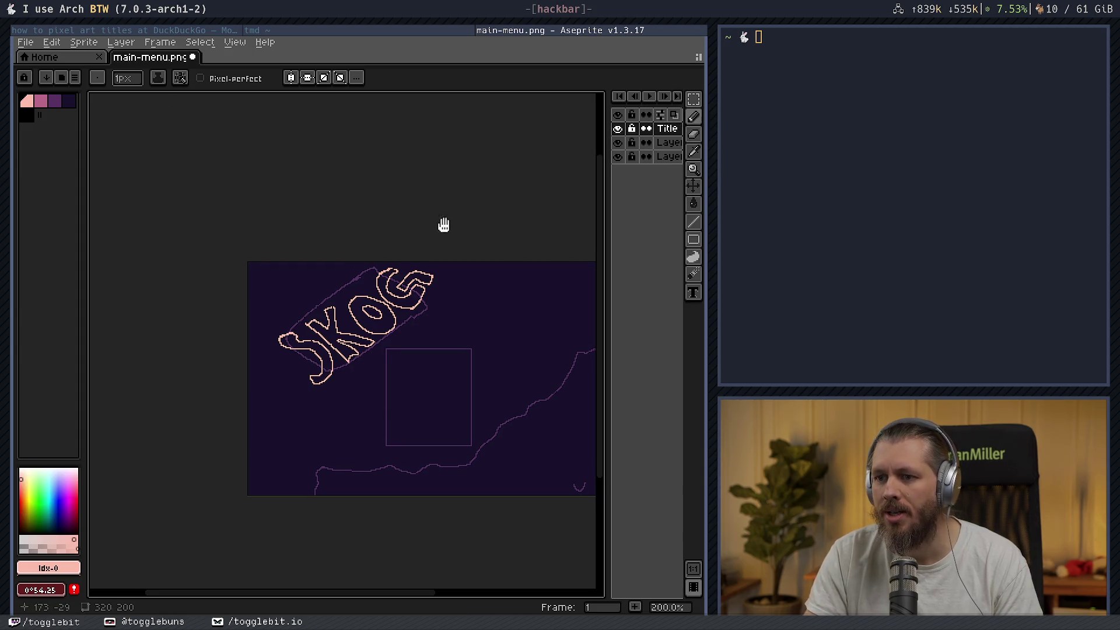
left_click_drag(445, 226, 428, 215)
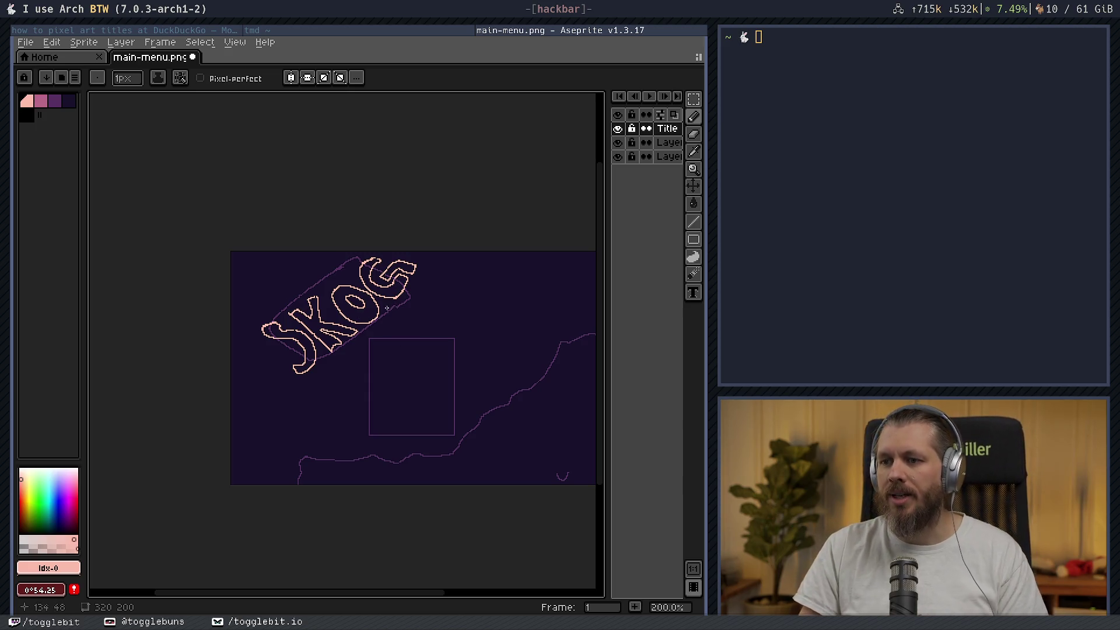
- Zoom in and erase the stray pink pixels near the G
scroll(377, 257, "up", 4)
key("e")
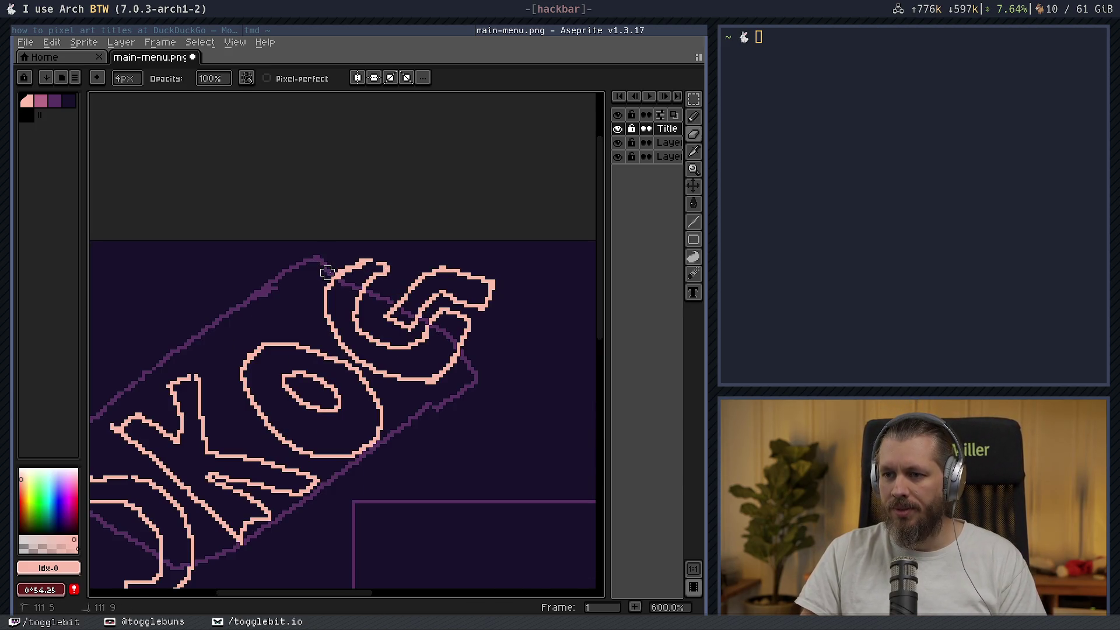
left_click_drag(345, 261, 331, 282)
key("b")
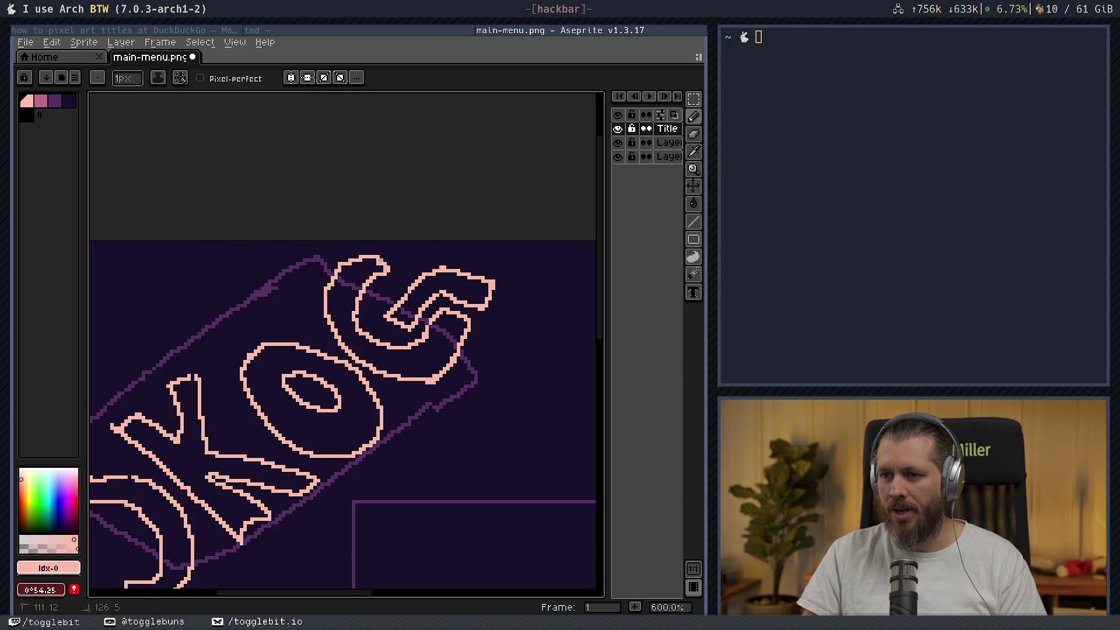
- Erase the S's old top-left outline
scroll(375, 378, "down", 1)
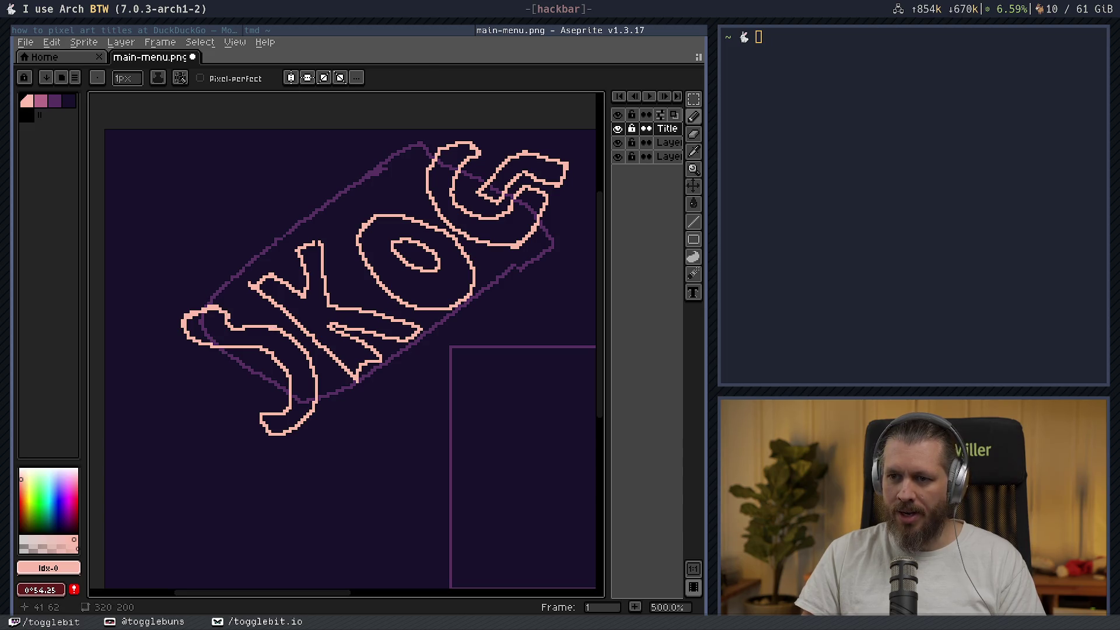
key("e")
key("b")
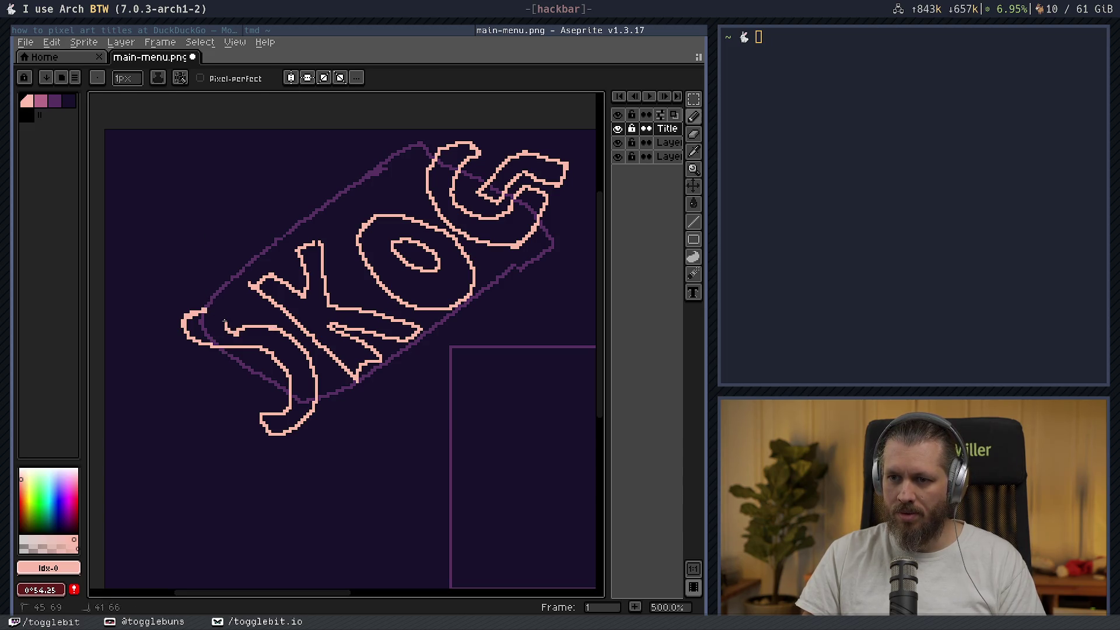
key("e")
left_click_drag(213, 306, 185, 318)
key("b")
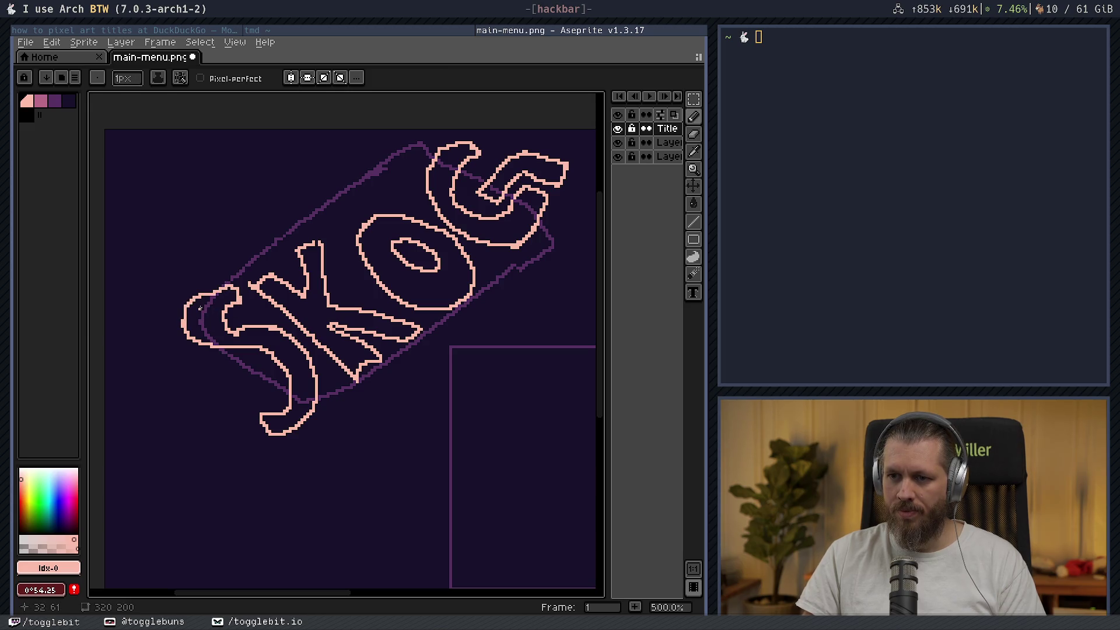
- Clear stray pixels inside the S's curl and redraw it as a rounded, closed curl
key("e")
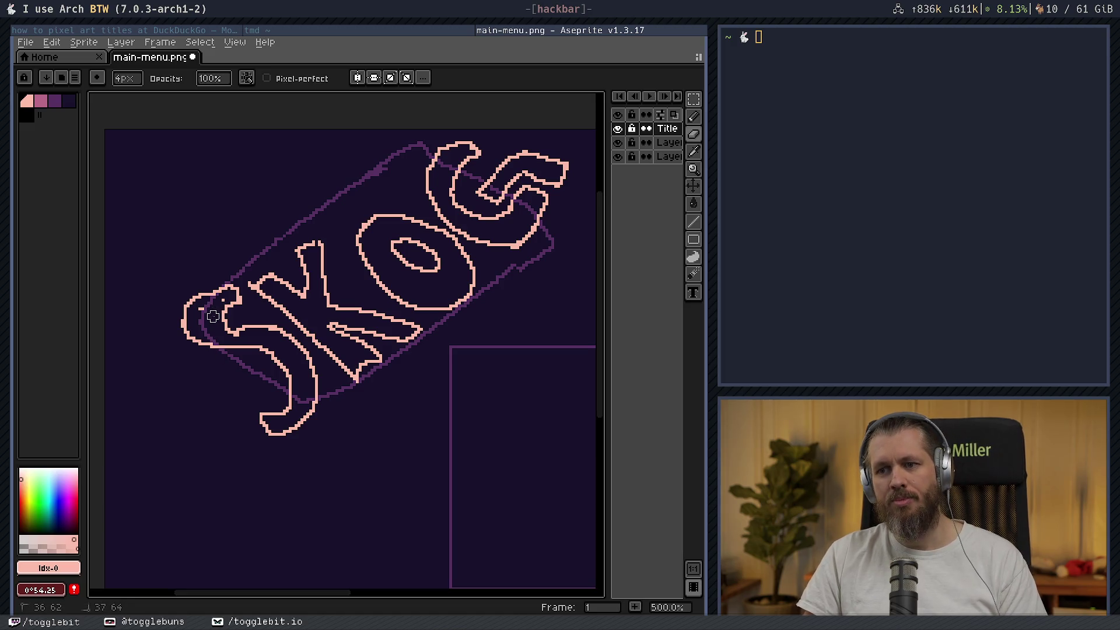
left_click_drag(217, 320, 201, 304)
key("b")
key("e")
left_click(221, 299)
key("b")
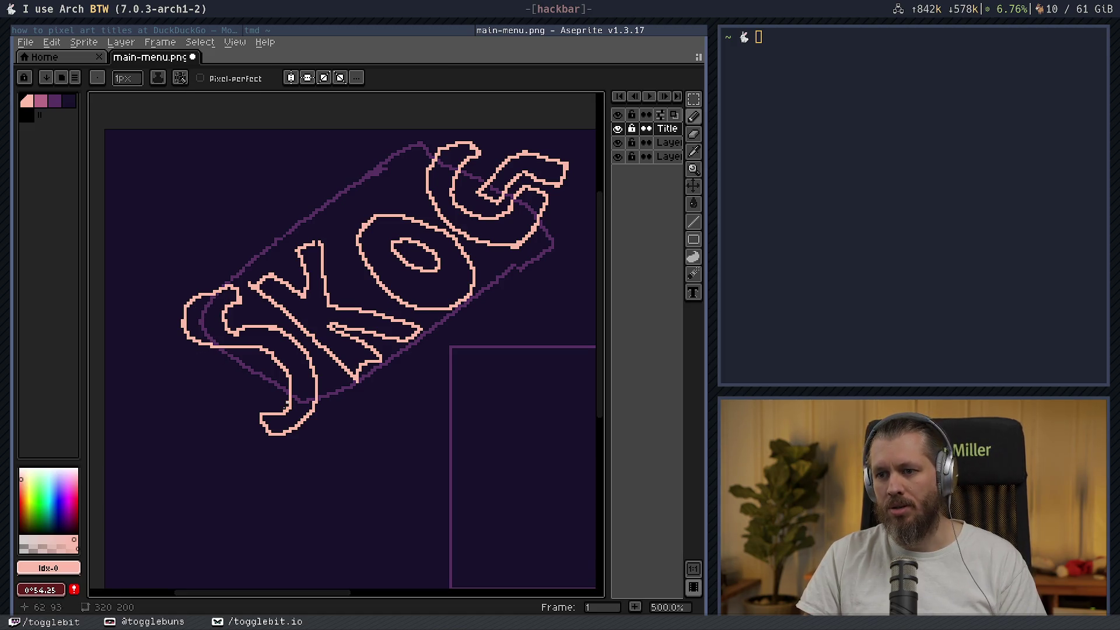
scroll(363, 426, "down", 1)
left_click_drag(363, 425, 318, 434)
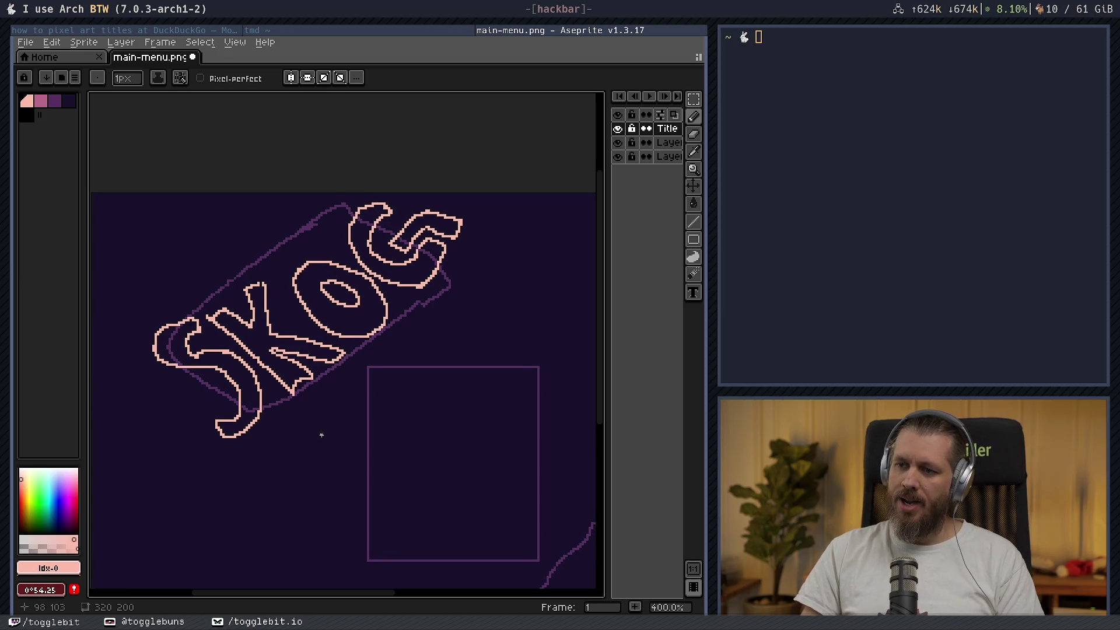
- Hide the guide-shape layer and bucket-fill the SKOG outline dark purple, undoing a stray background fill
left_click(55, 102)
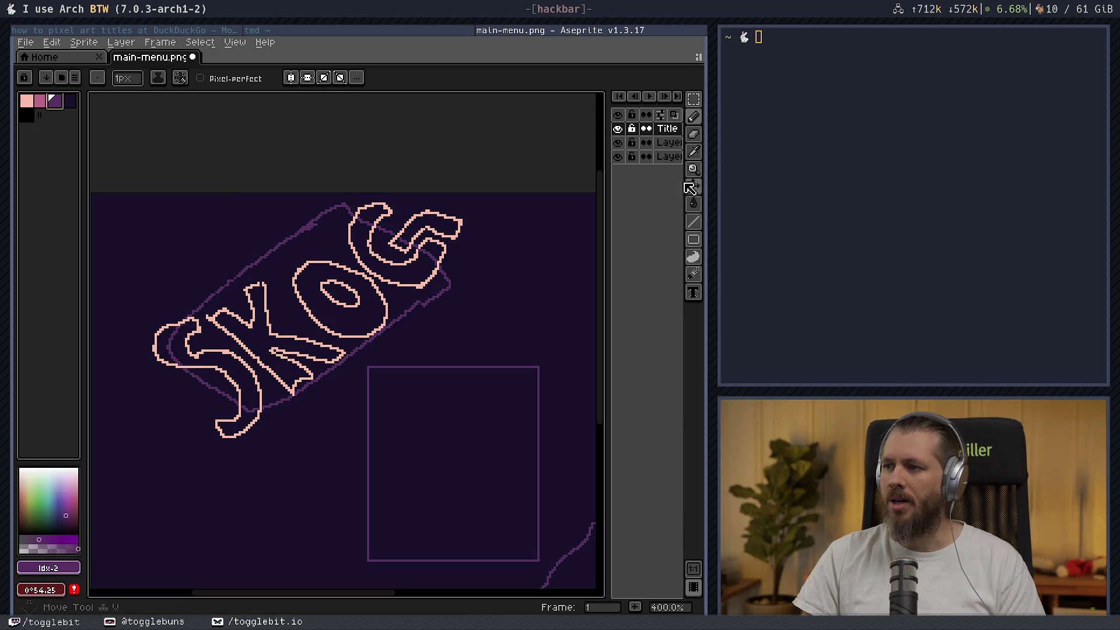
left_click(617, 142)
key("g")
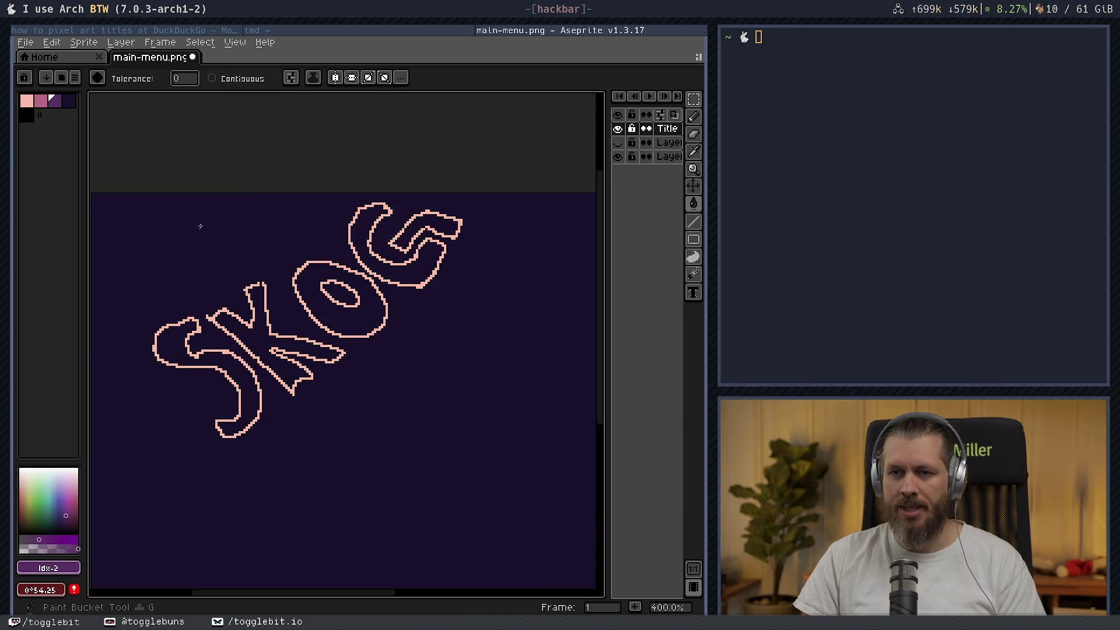
left_click(169, 289)
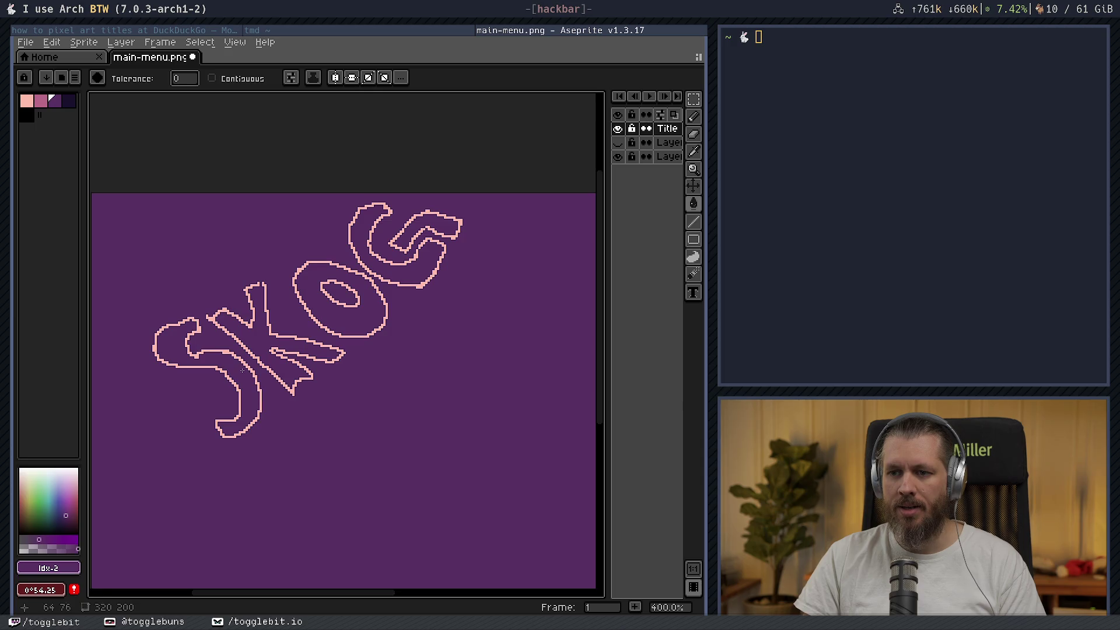
key("ctrl+z")
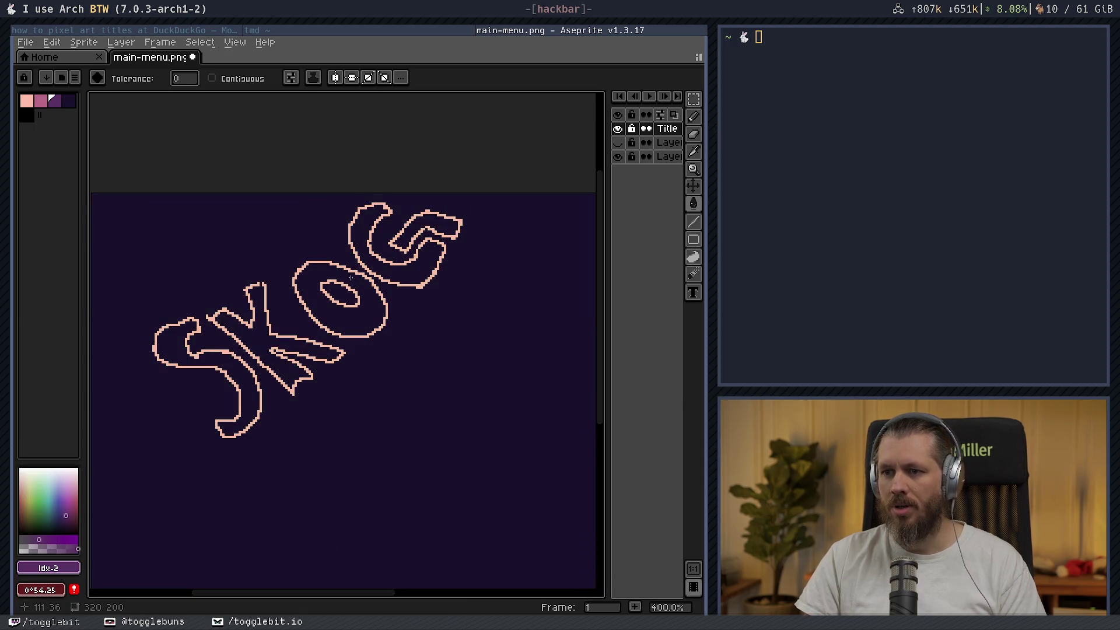
left_click(363, 275)
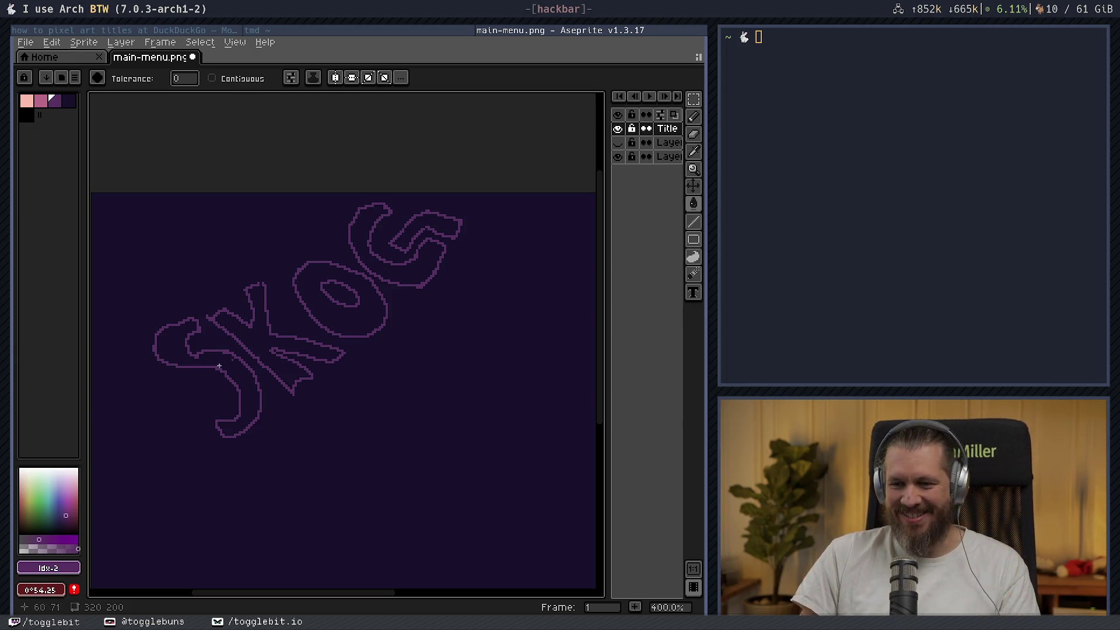
- Erase the S outline's lower-left curve and its top curve
key("b")
key("e")
mouse_move(155, 333)
left_mouse_down()
mouse_move(185, 368)
mouse_move(192, 362)
left_mouse_up()
key("b")
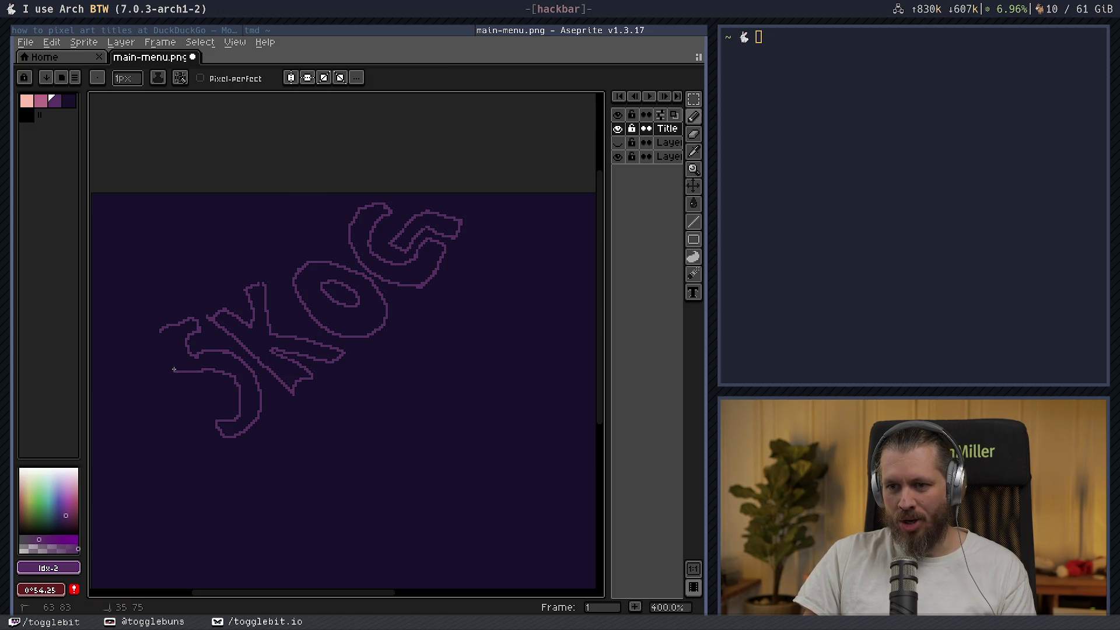
key("e")
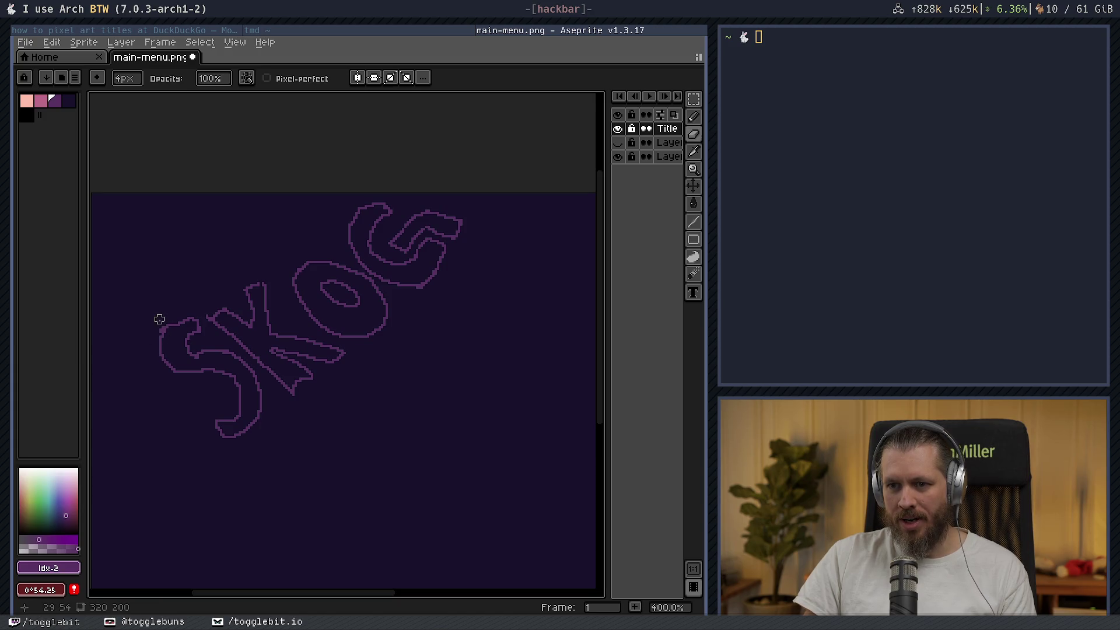
mouse_move(159, 325)
left_mouse_down()
mouse_move(197, 319)
mouse_move(181, 318)
left_mouse_up()
key("b")
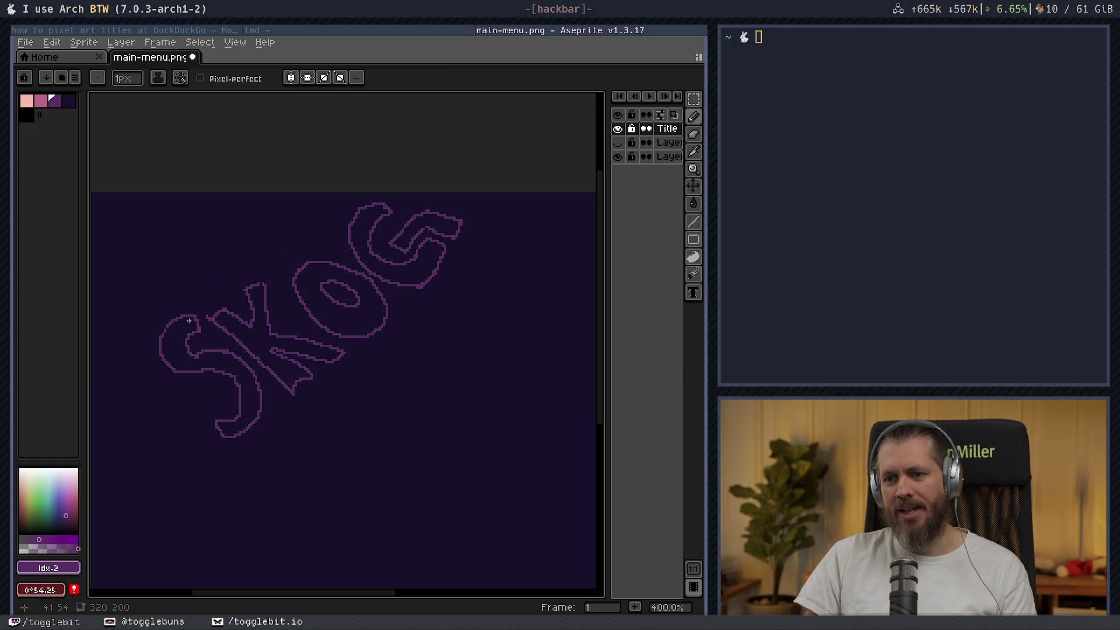
- Erase the left part of the S's top curve and part of its bottom stroke
key("e")
left_click_drag(196, 321, 164, 326)
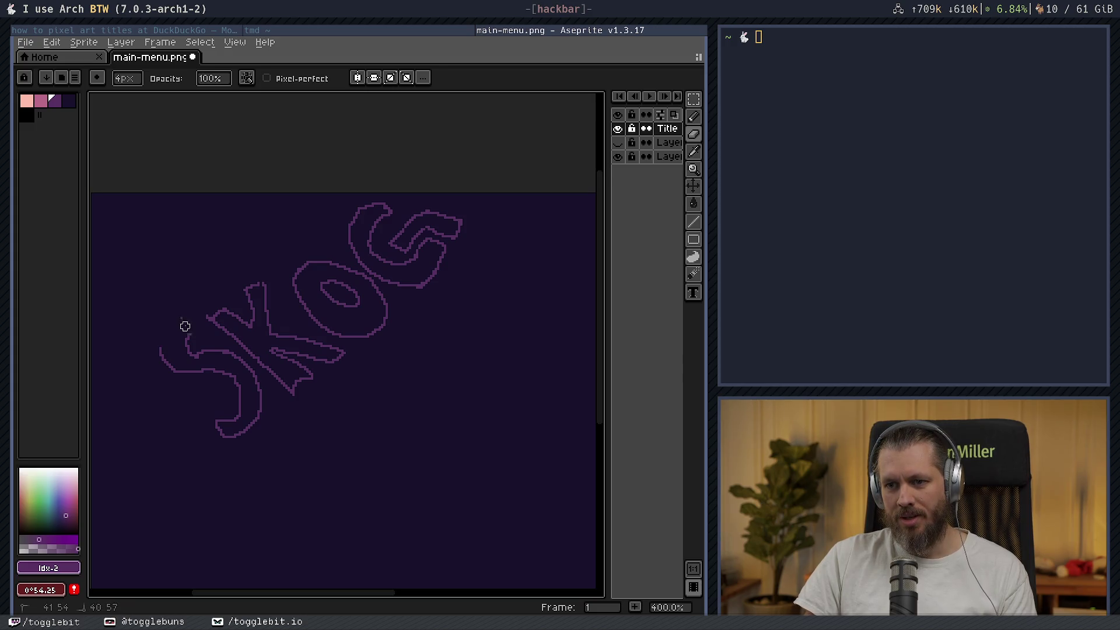
key("b")
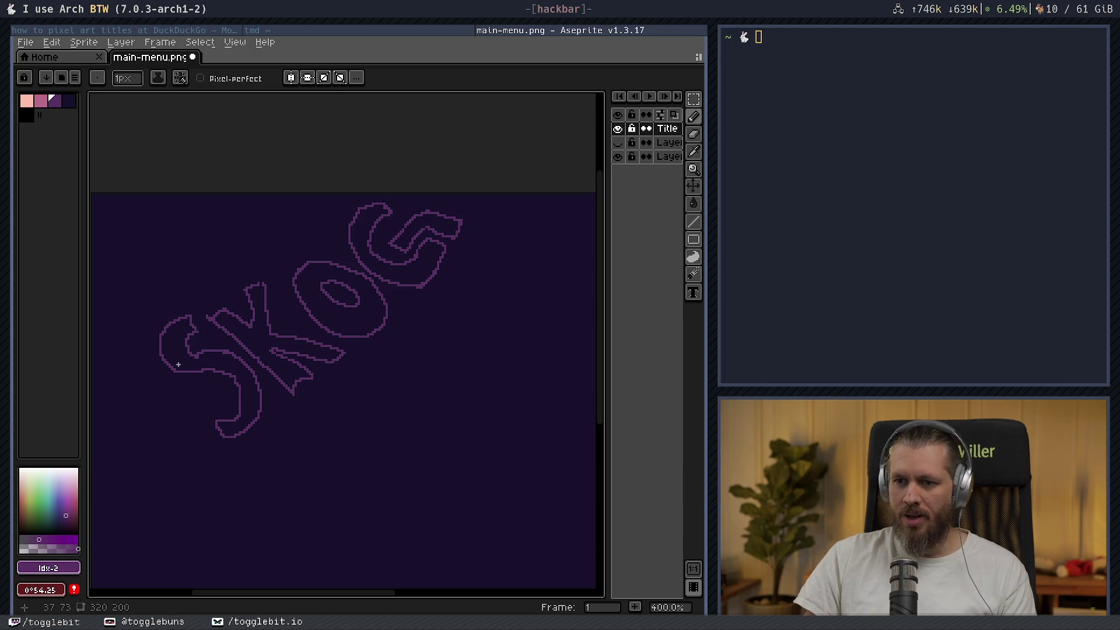
key("e")
left_click_drag(213, 369, 239, 405)
key("b")
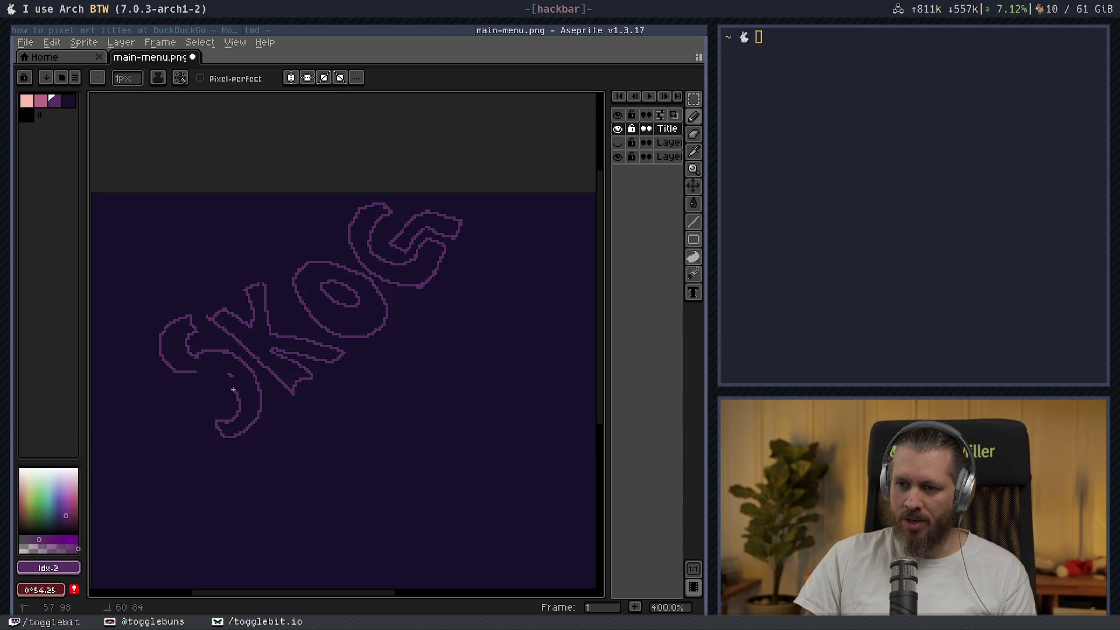
- Finish reshaping the S's top and bottom curves, alternating pencil and eraser
key("e")
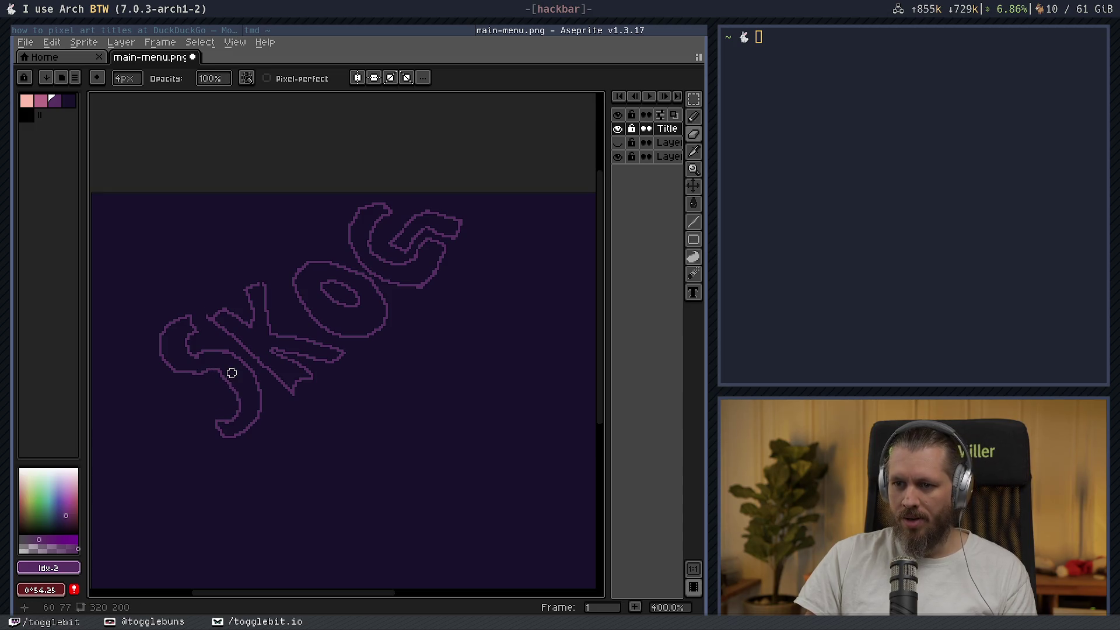
key("b")
key("e")
key("b")
key("e")
key("b")
key("e")
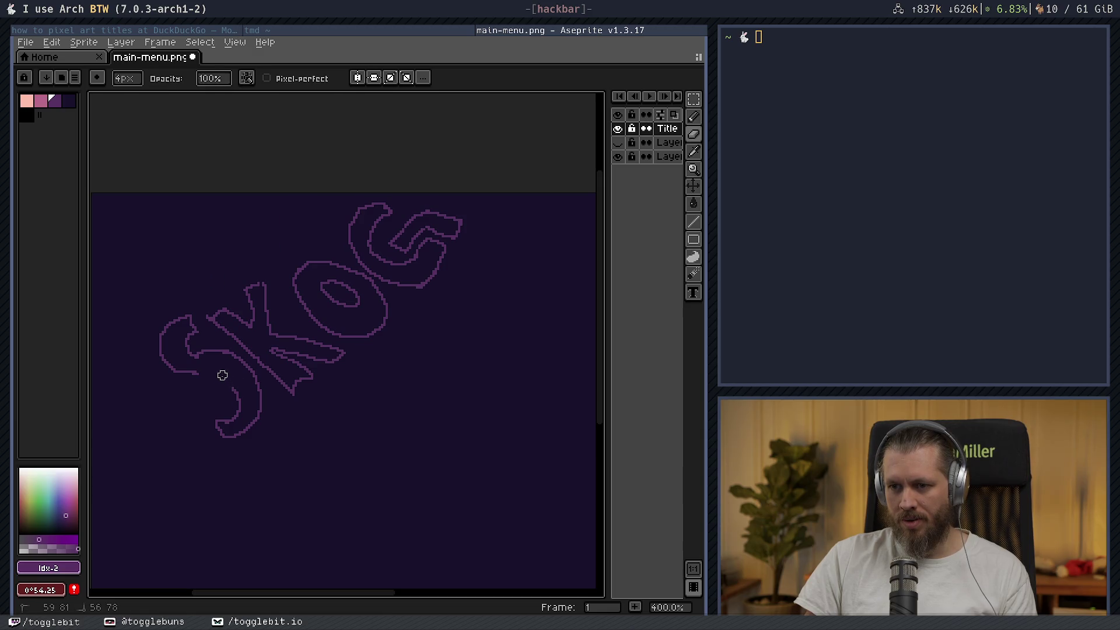
key("b")
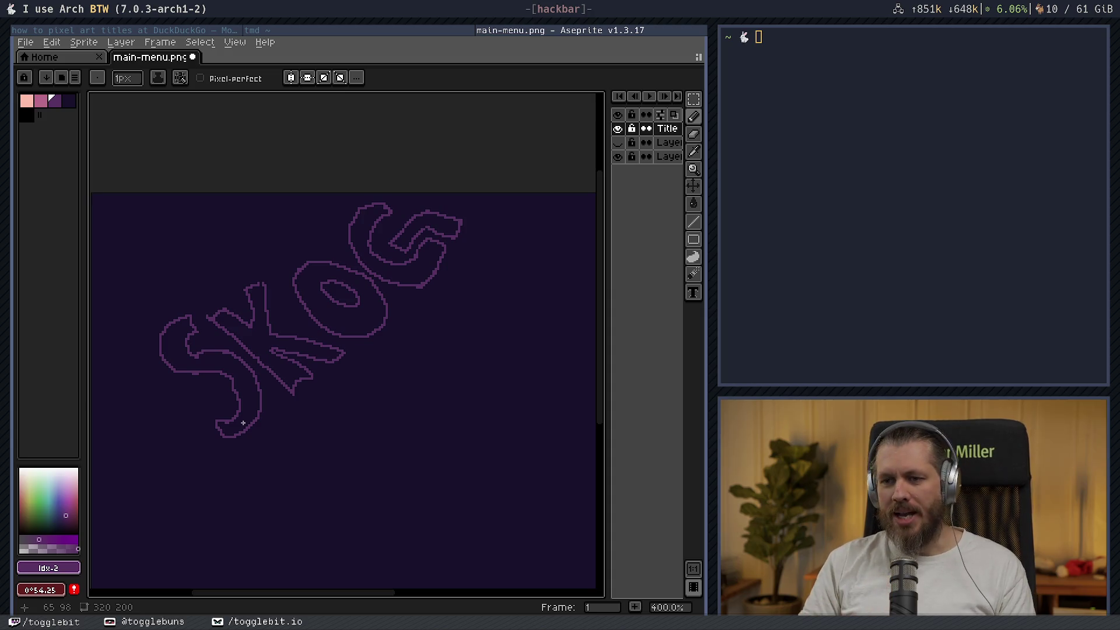
key("b")
key("b")
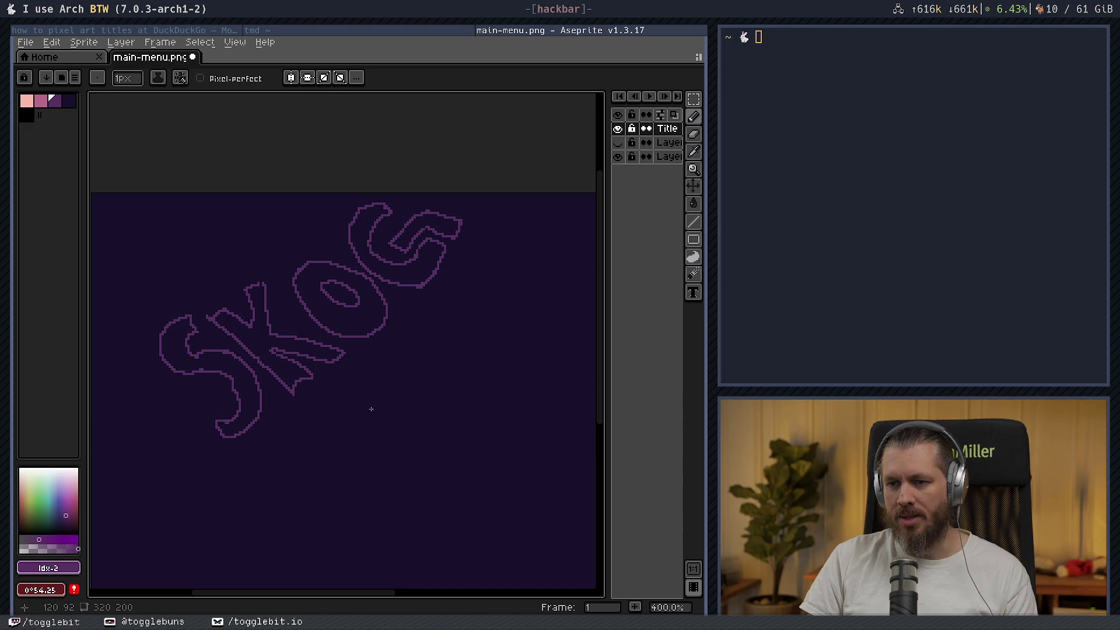
scroll(350, 420, "down", 2)
scroll(362, 350, "right", 1)
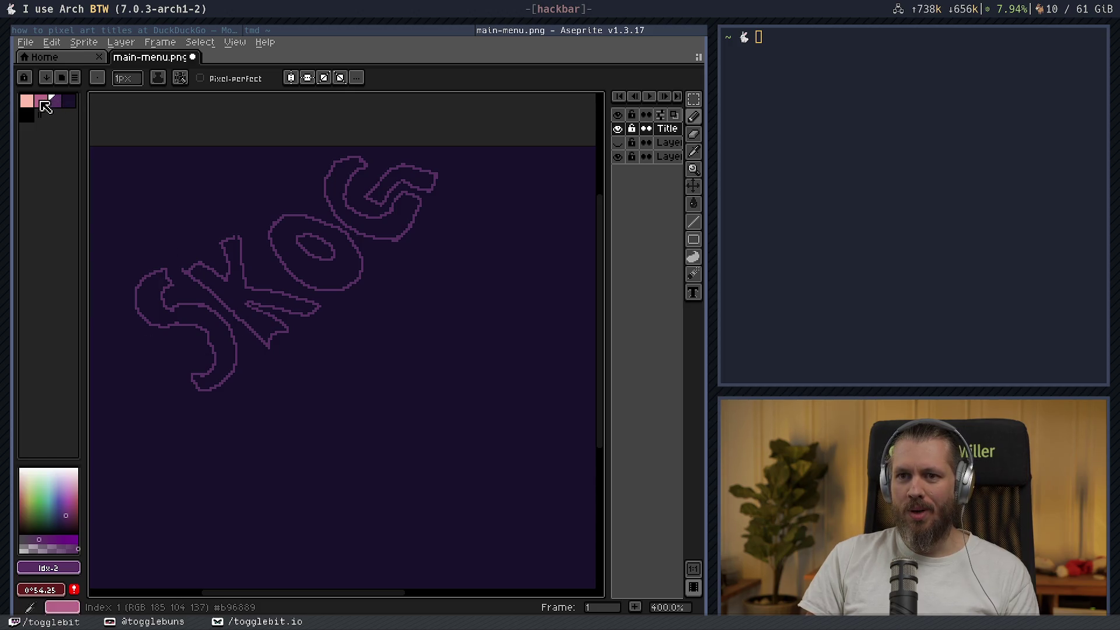
- On a new layer, draw pink guide strokes through the O and G, then move it below Title
left_click(41, 101)
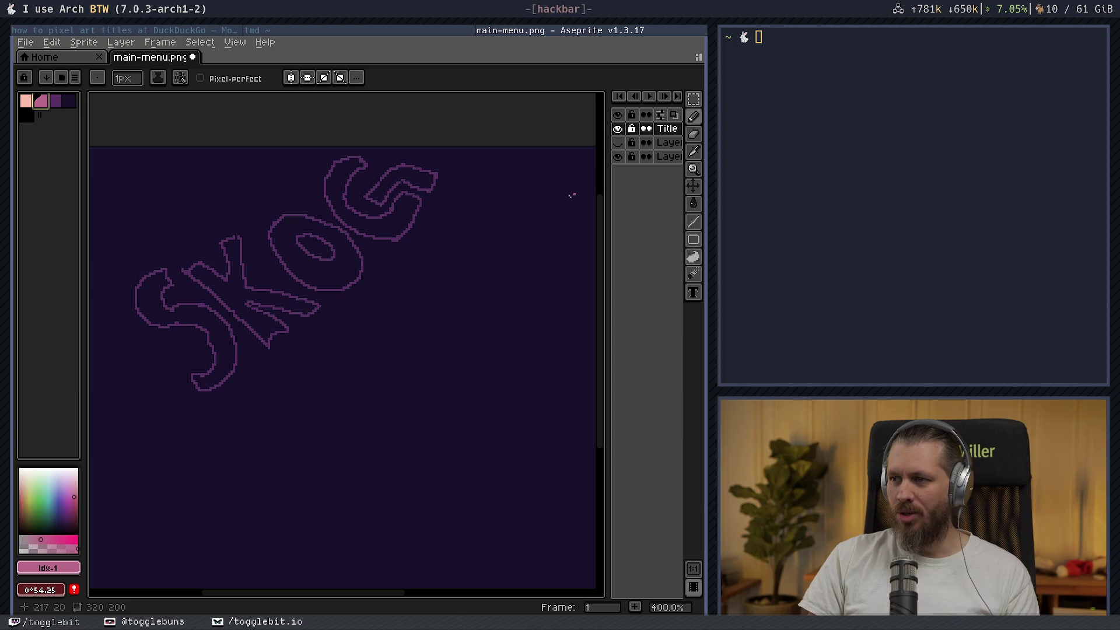
key("shift+n")
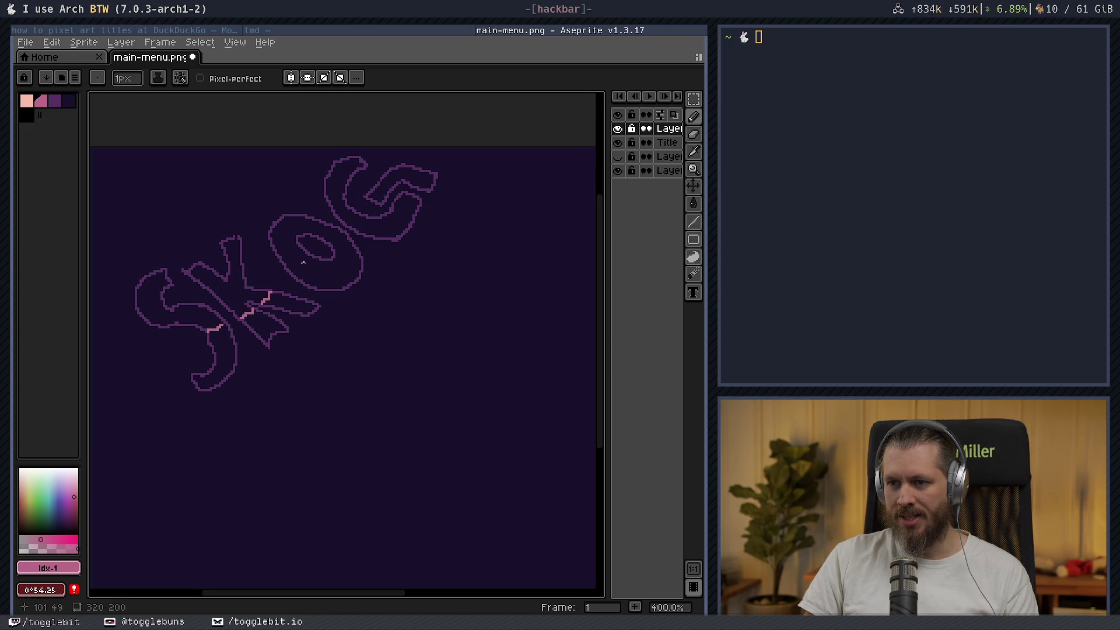
left_click_drag(305, 266, 311, 257)
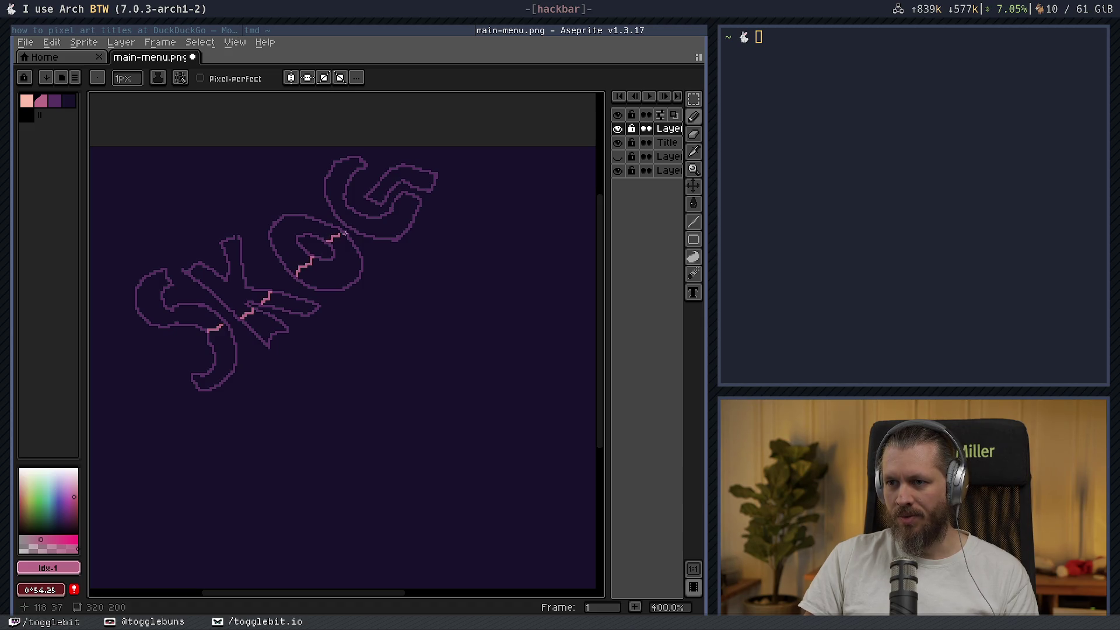
left_click_drag(353, 221, 360, 214)
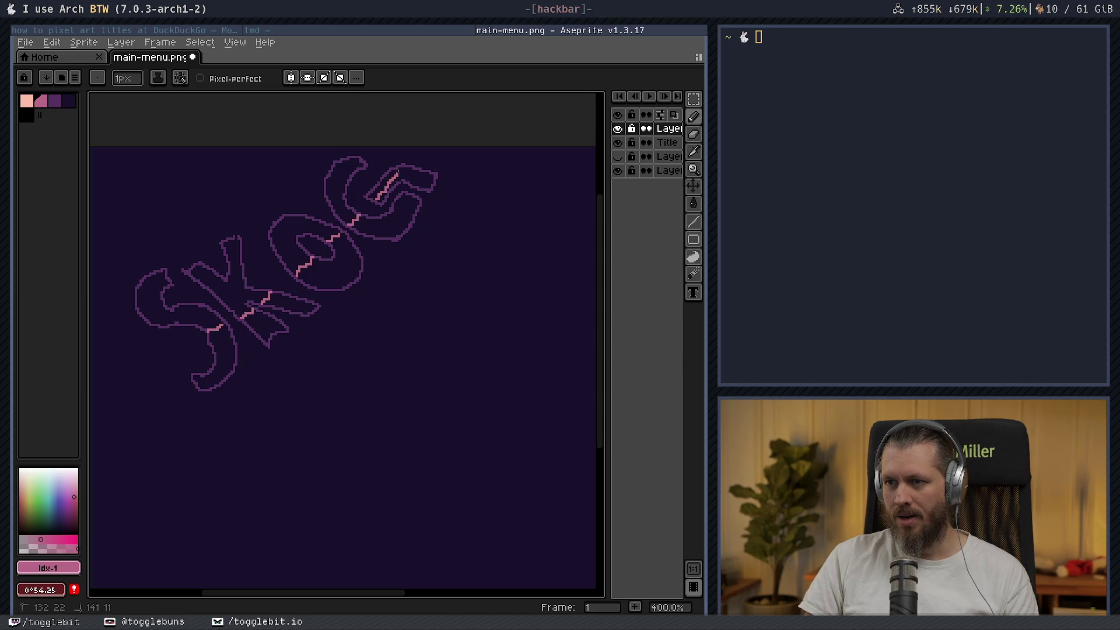
left_click_drag(397, 172, 406, 168)
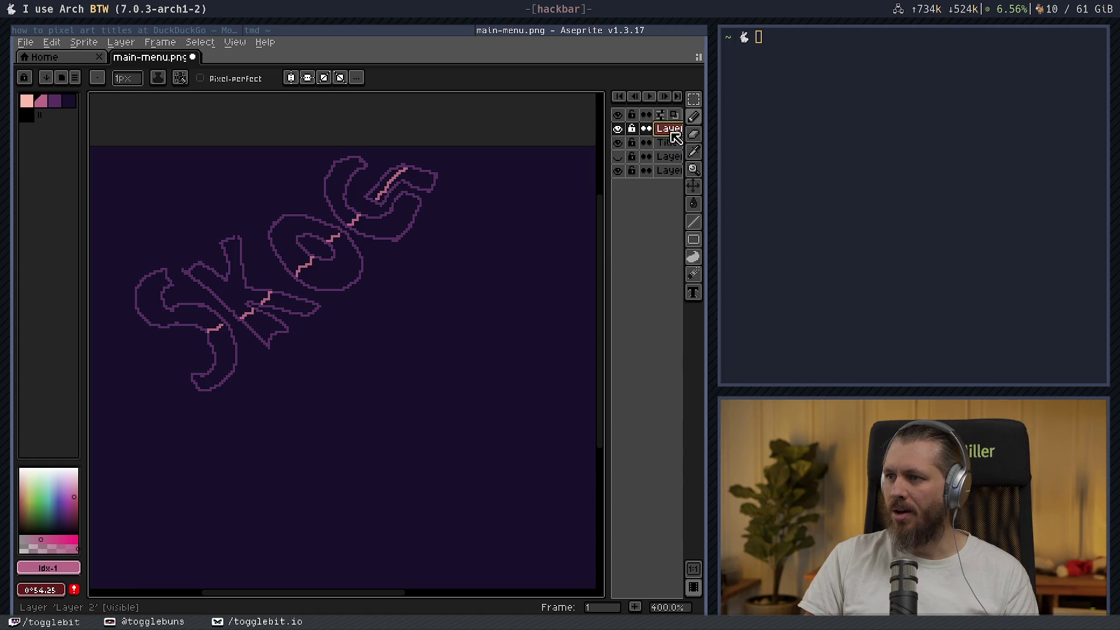
left_click_drag(671, 131, 670, 146)
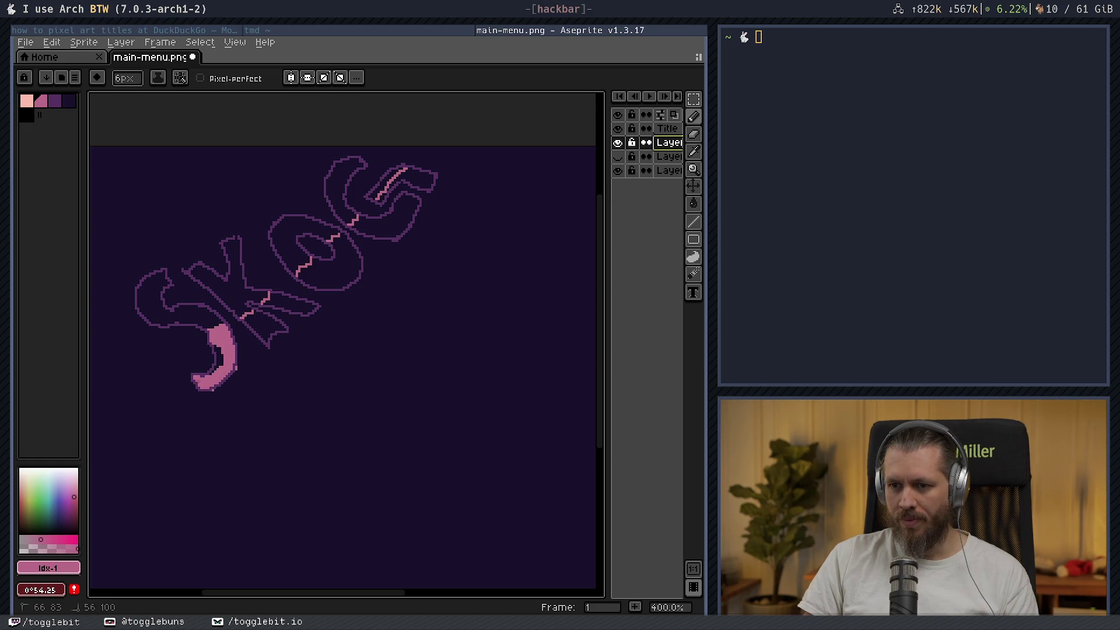
- Paint pink into the S's lower curve, the K's arm and the O
left_click_drag(245, 318, 266, 337)
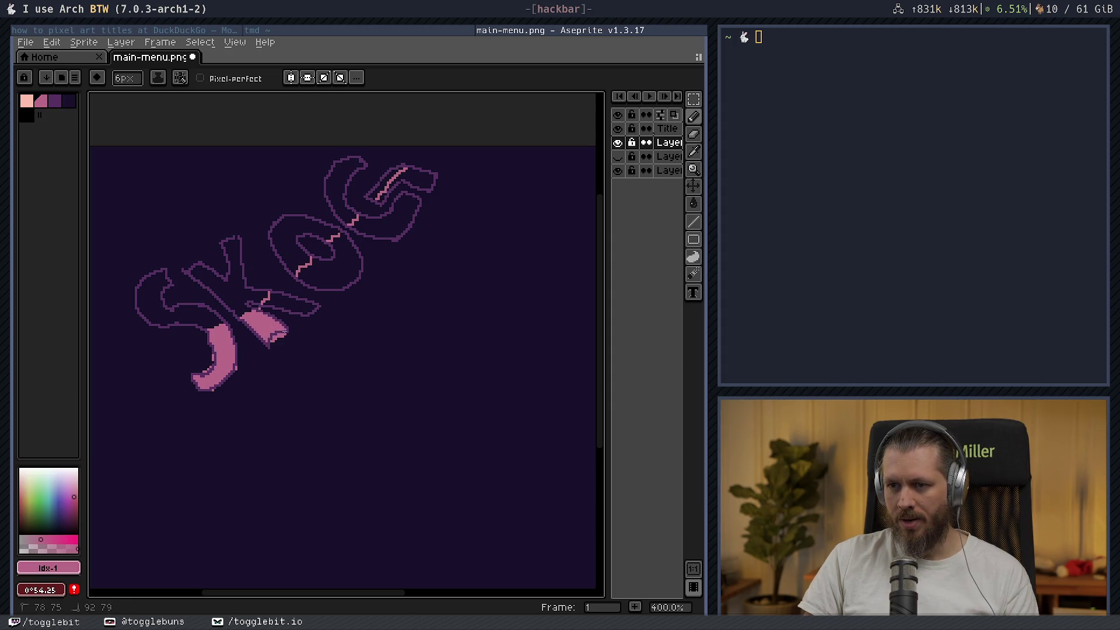
left_click_drag(267, 300, 313, 307)
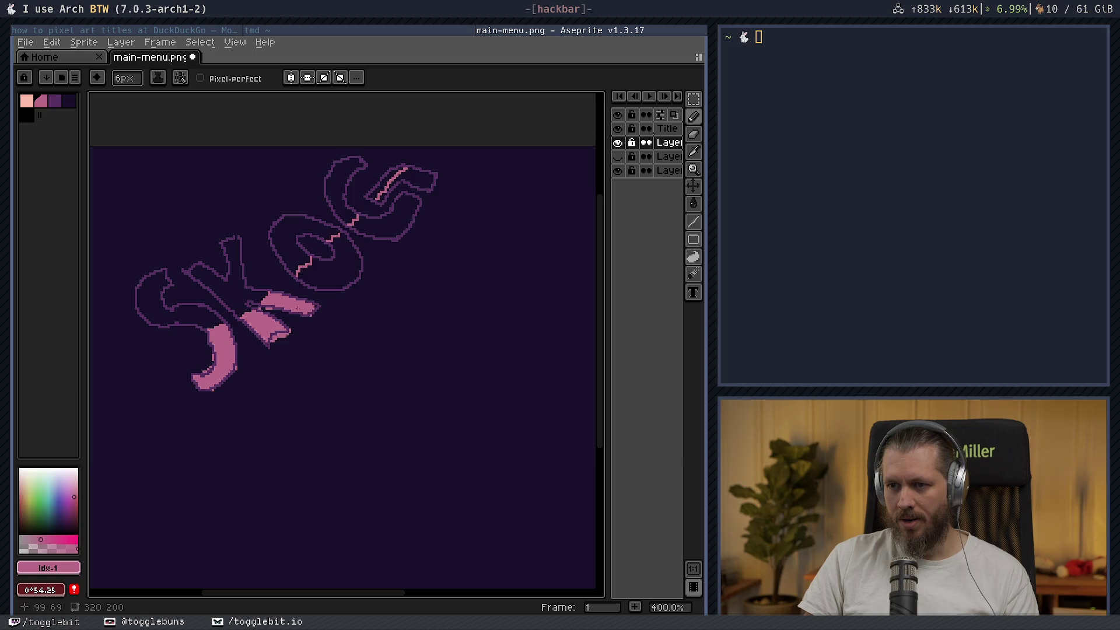
mouse_move(315, 269)
left_mouse_down()
mouse_move(303, 273)
mouse_move(352, 257)
left_mouse_up()
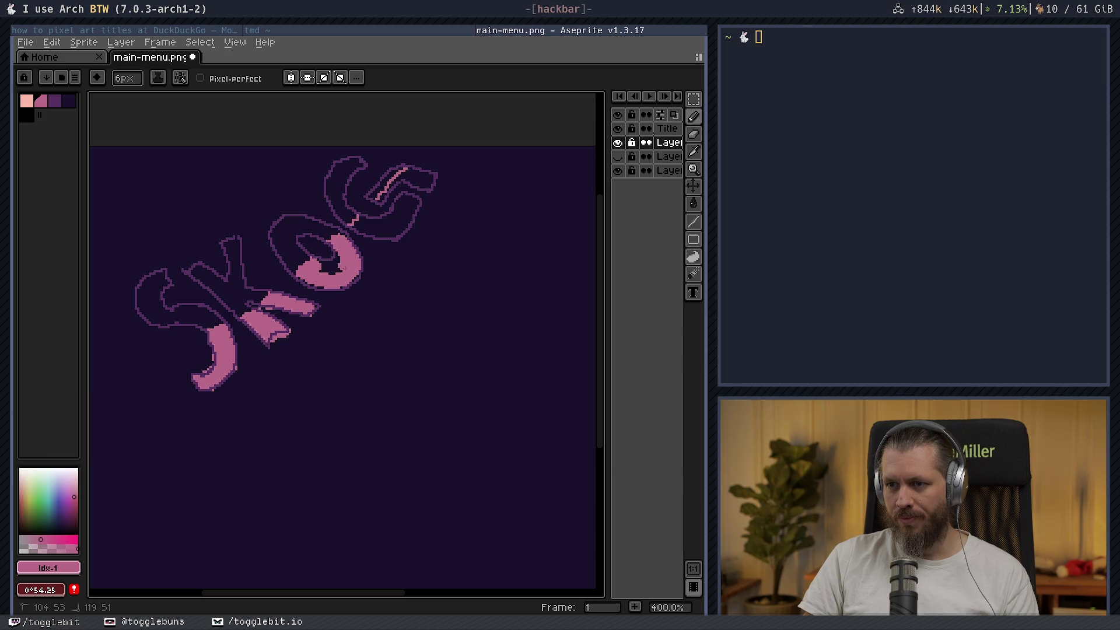
mouse_move(327, 292)
left_mouse_down()
mouse_move(345, 291)
mouse_move(303, 357)
mouse_move(311, 309)
mouse_move(371, 290)
left_mouse_up()
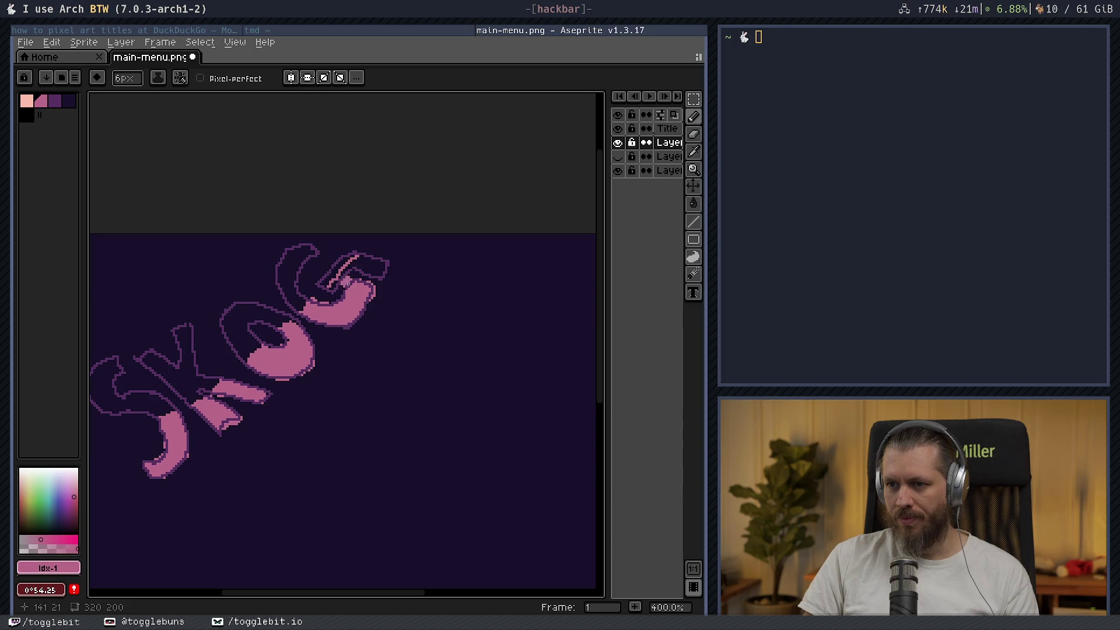
- Fill the G's curve pink, then shrink the brush and undo a touch-up stroke
mouse_move(344, 281)
left_mouse_down()
mouse_move(328, 283)
mouse_move(359, 266)
left_mouse_up()
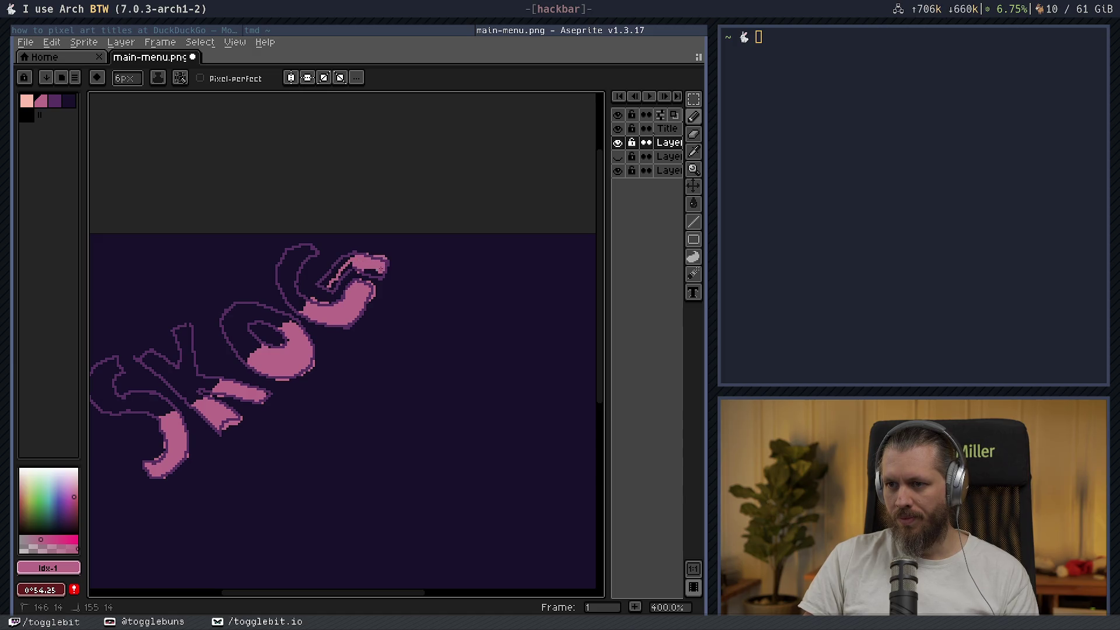
key("minus")
key("minus")
key("minus")
left_click_drag(352, 269, 350, 263)
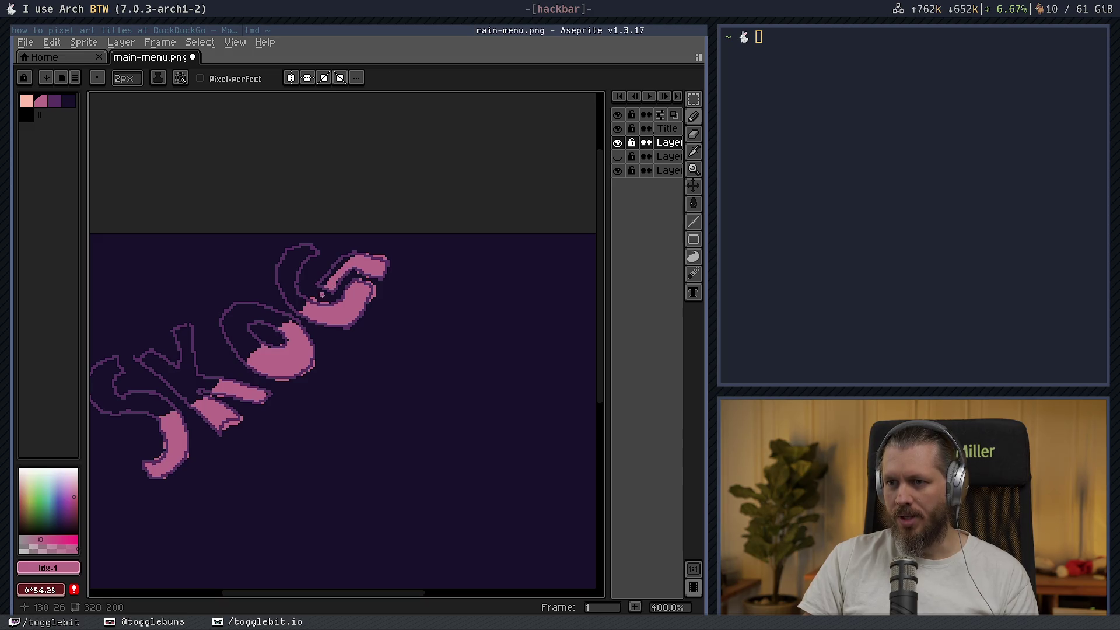
key("ctrl+z")
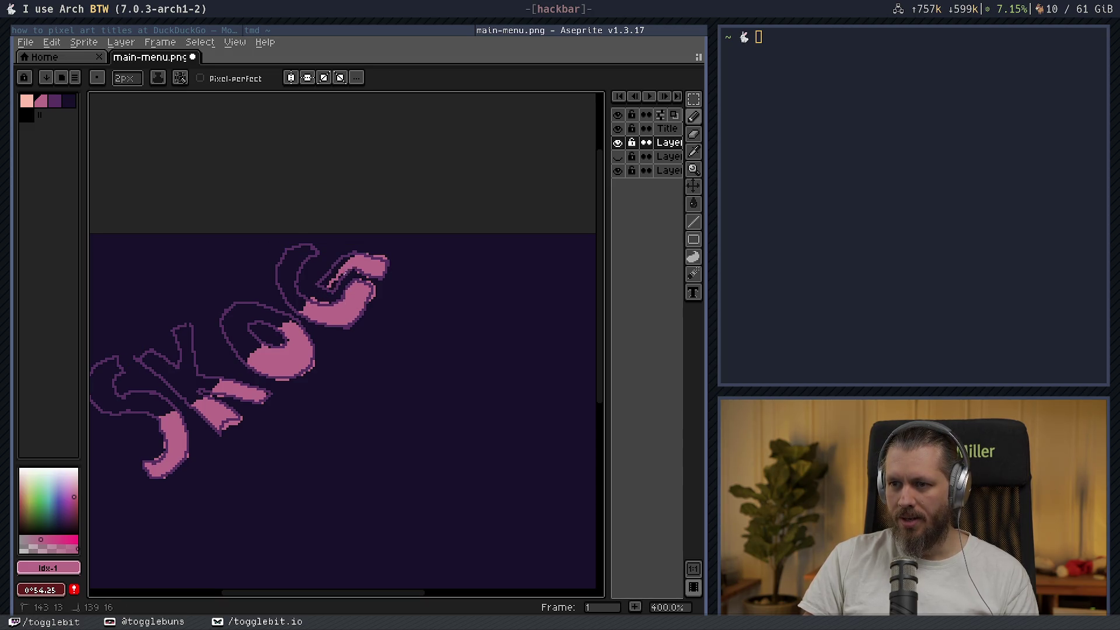
key("shift")
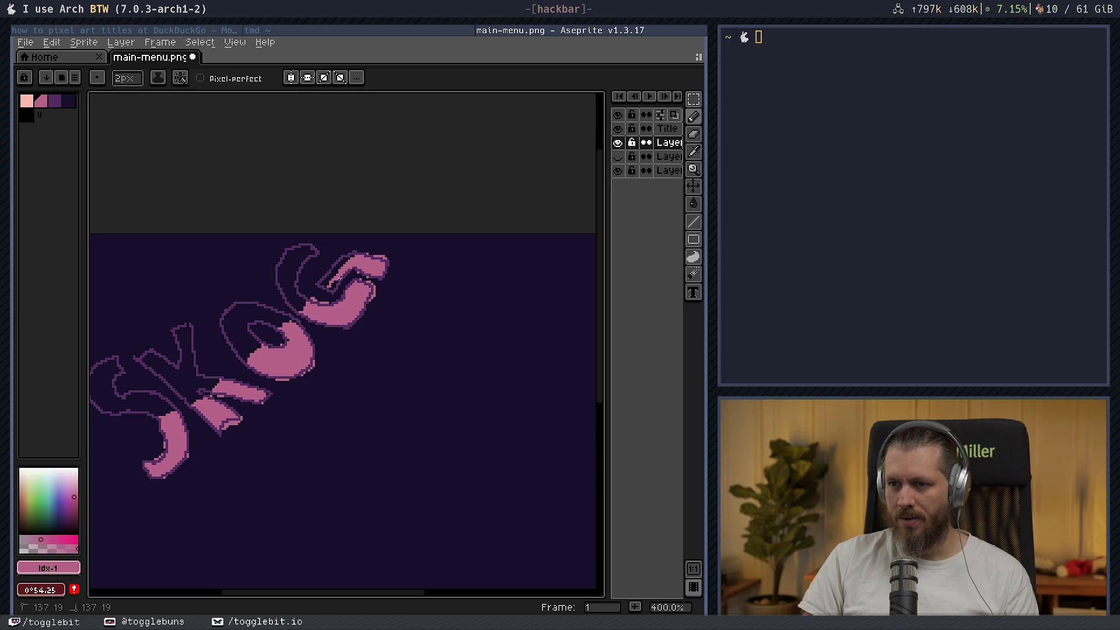
key("shift")
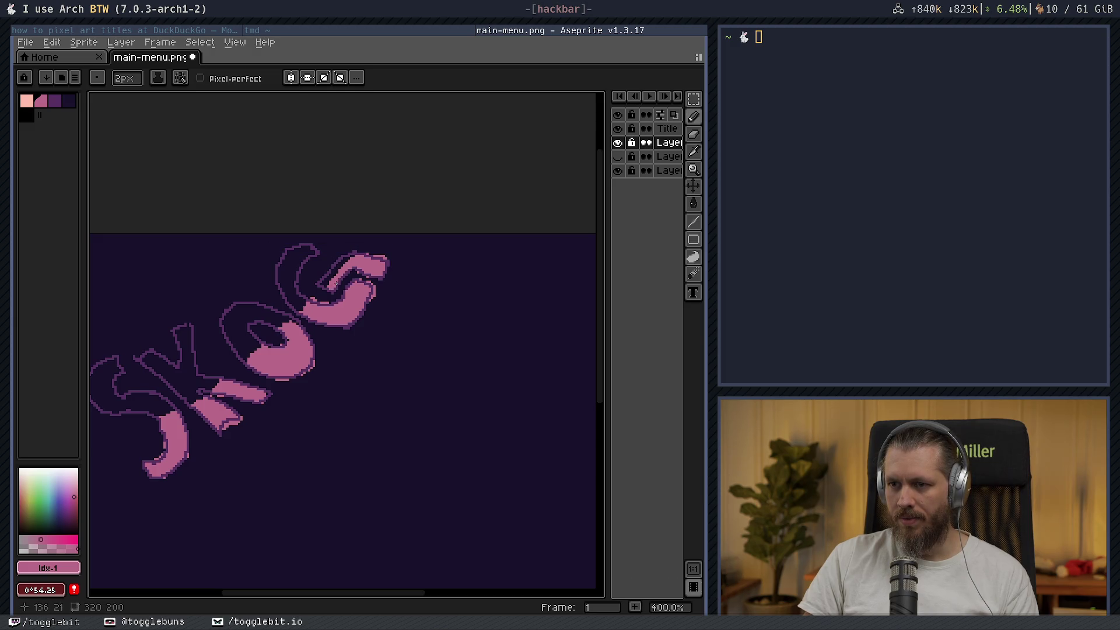
- Fill out the tip of the G and add more pink into the letter fills
key("e")
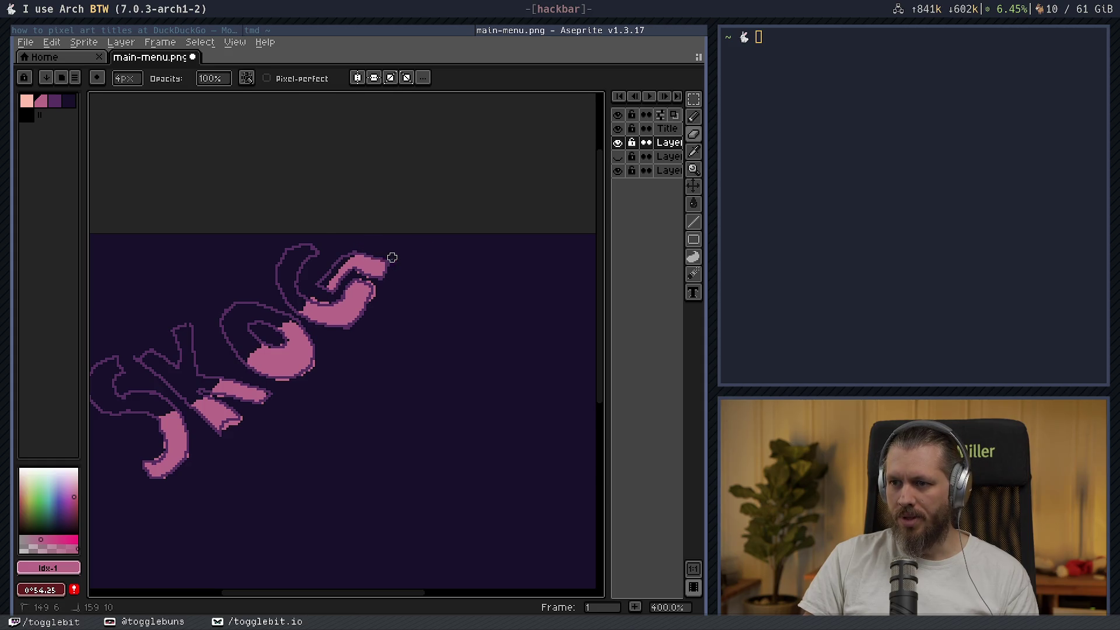
left_click(387, 271)
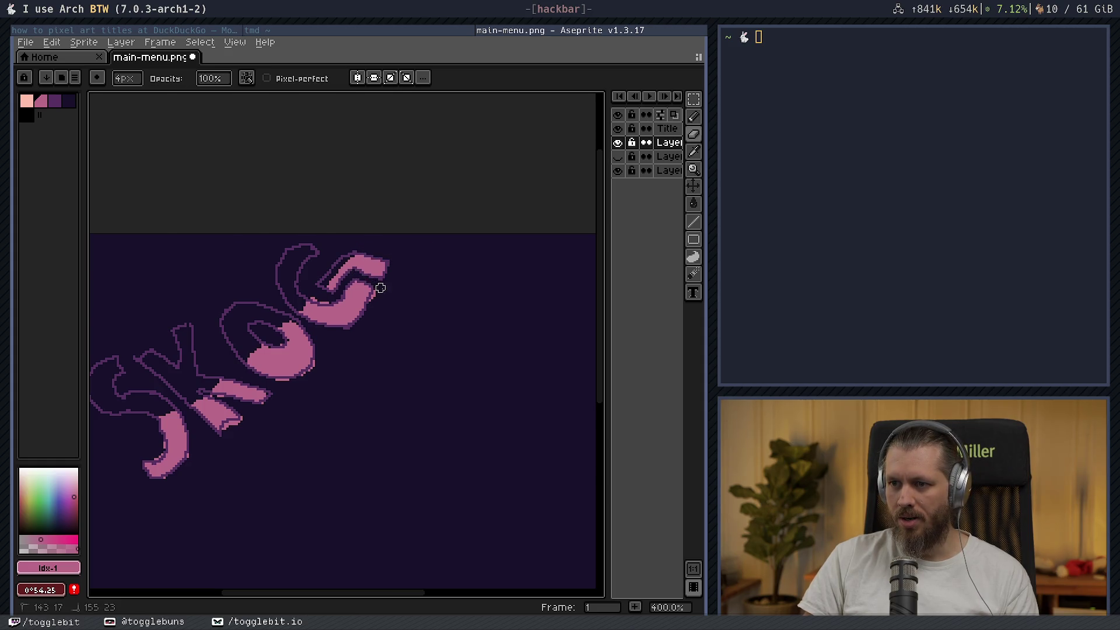
key("b")
key("e")
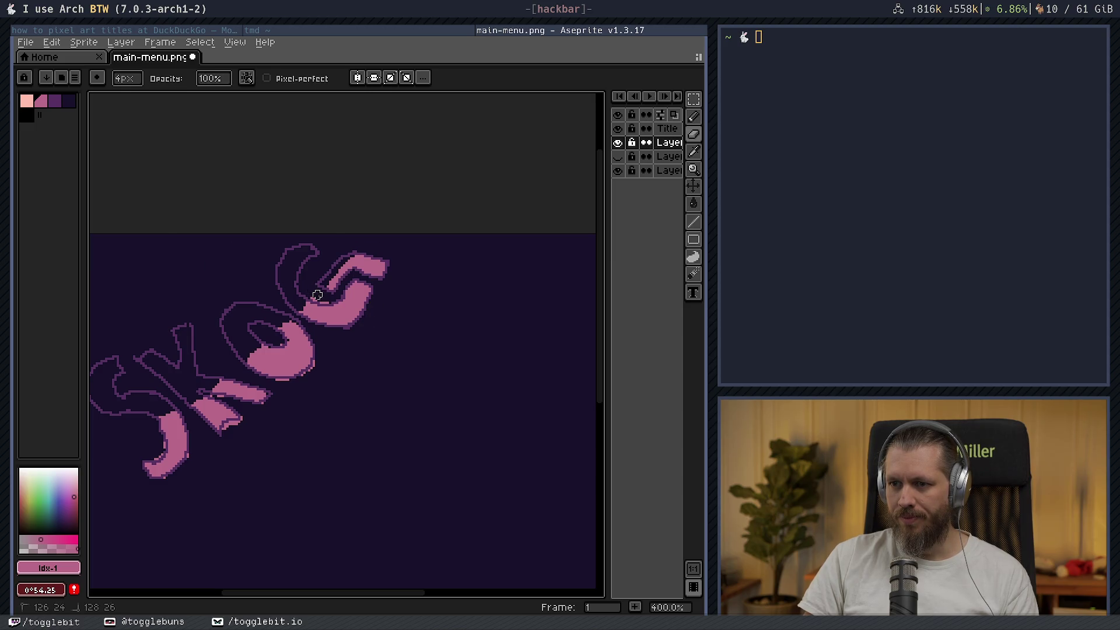
key("b")
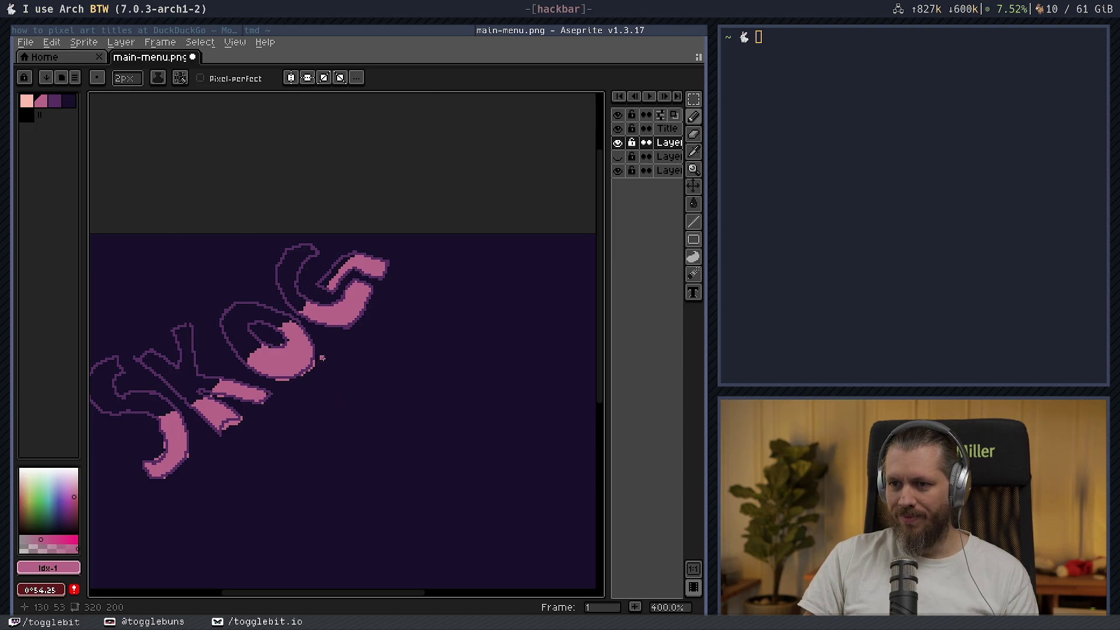
key("e")
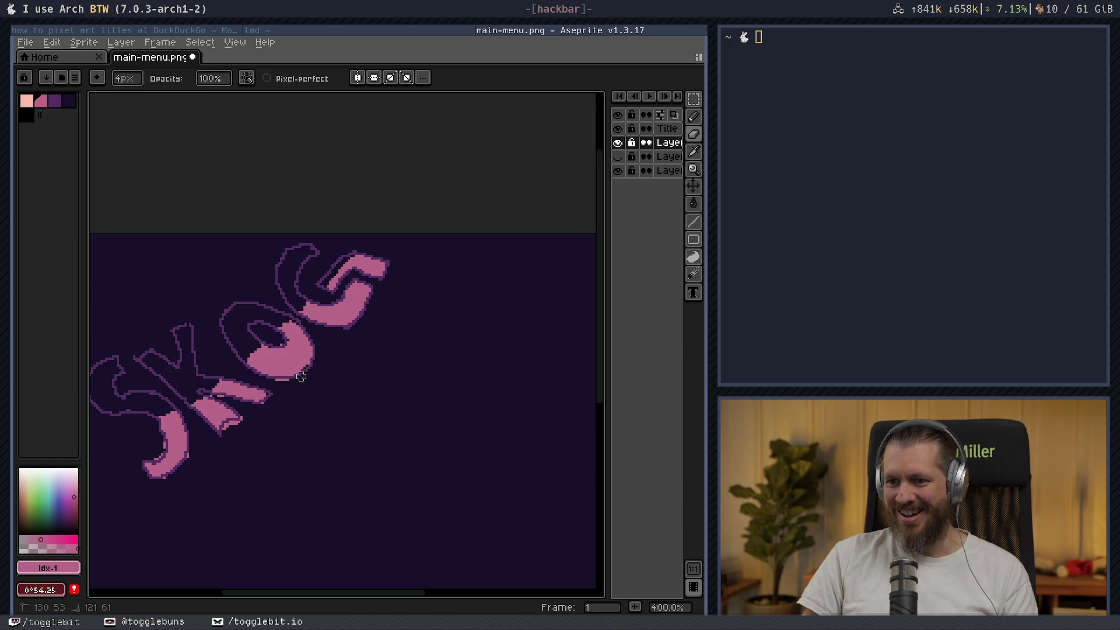
key("b")
left_click_drag(296, 363, 301, 365)
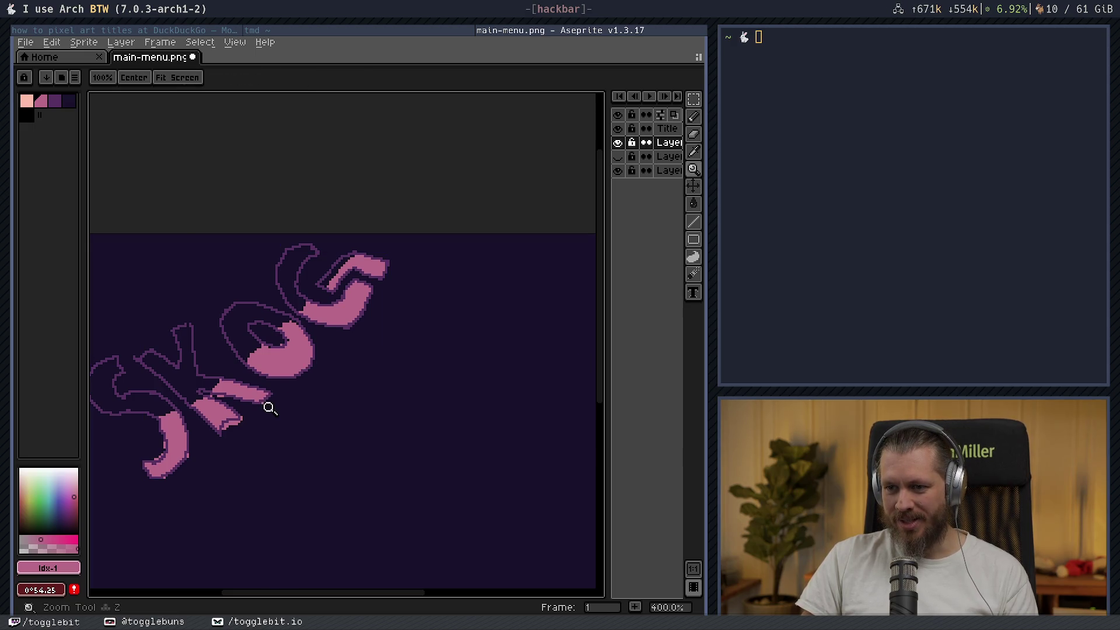
- Undo an accidental shift of the fill layer's artwork and keep retouching
scroll(270, 406, "down", 1)
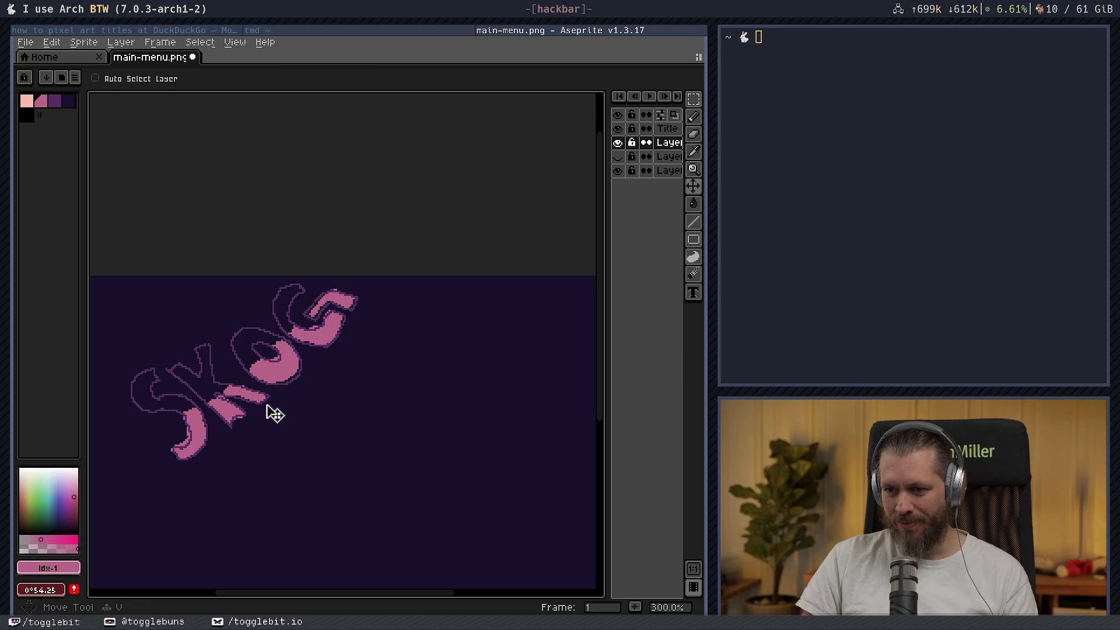
left_click_drag(280, 408, 292, 400)
key("ctrl+z")
scroll(280, 431, "up", 2)
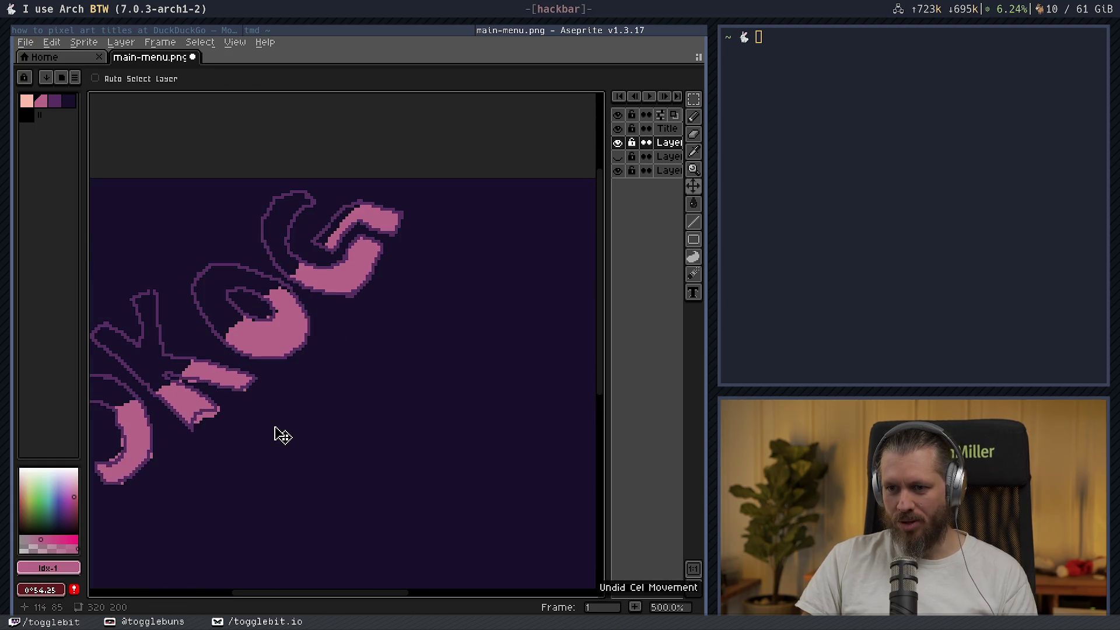
key("e")
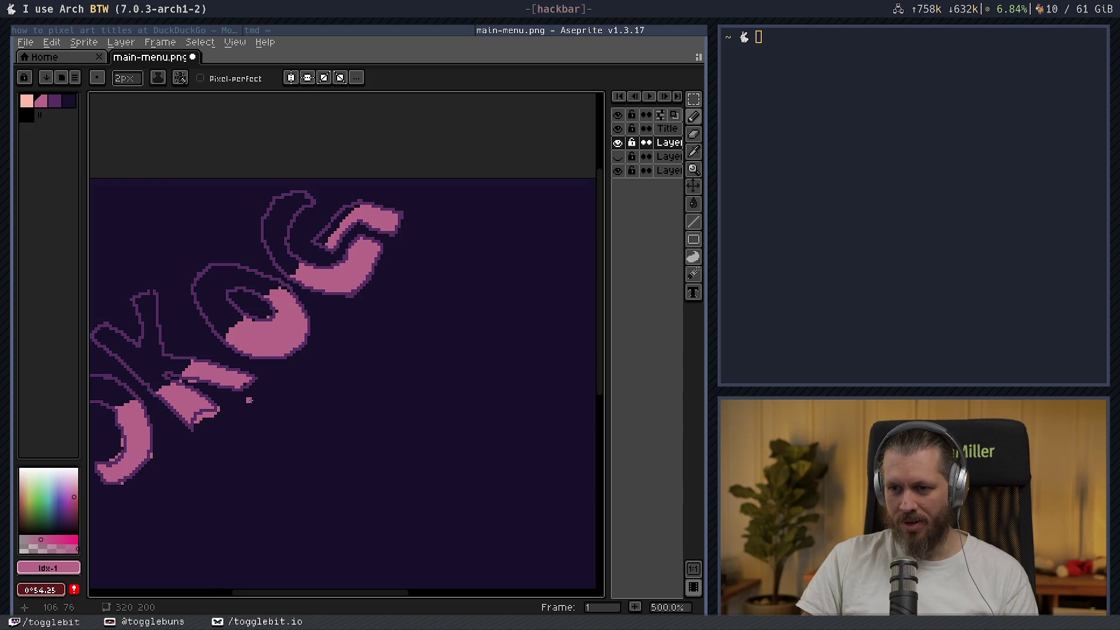
key("w")
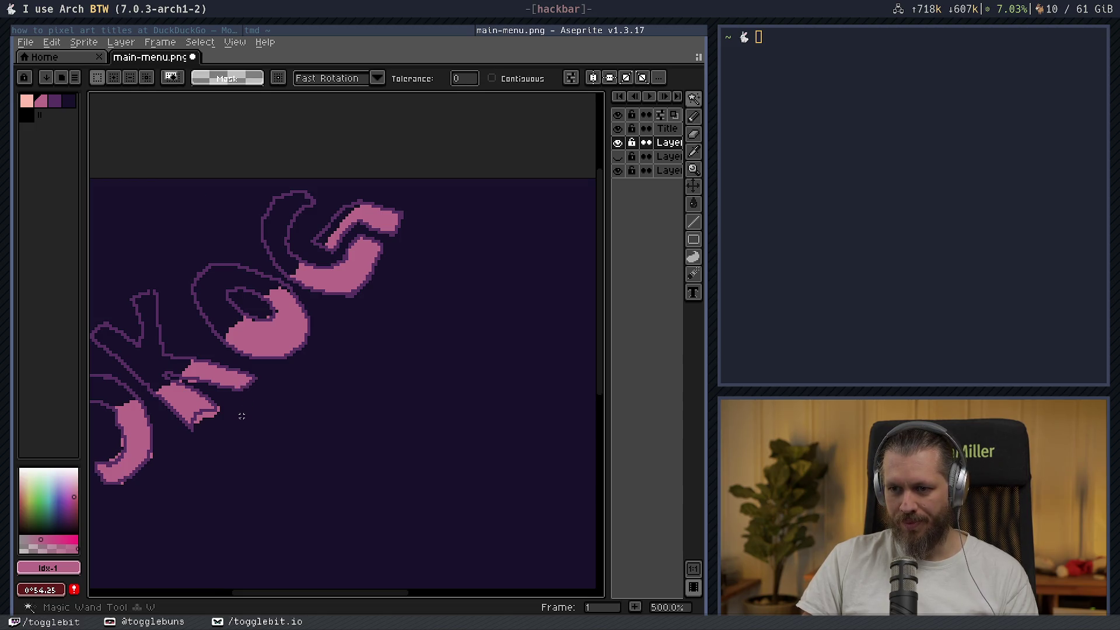
key("b")
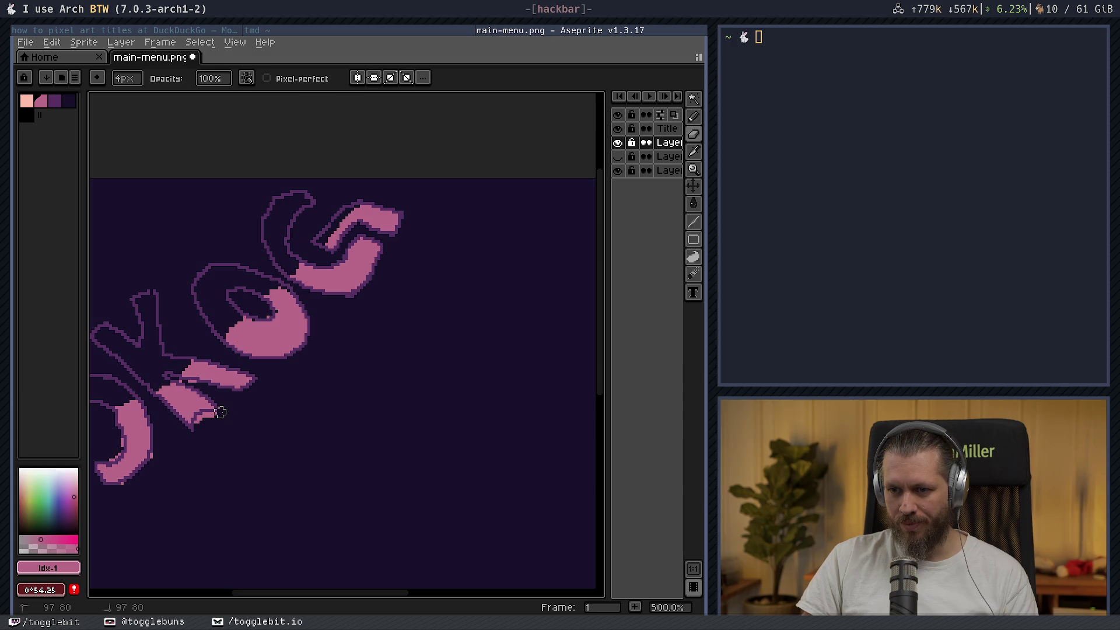
key("e")
- Clean the K and O fill edges, undoing stray dark red pencil pixels
scroll(310, 415, "down", 3)
scroll(310, 416, "left", 3)
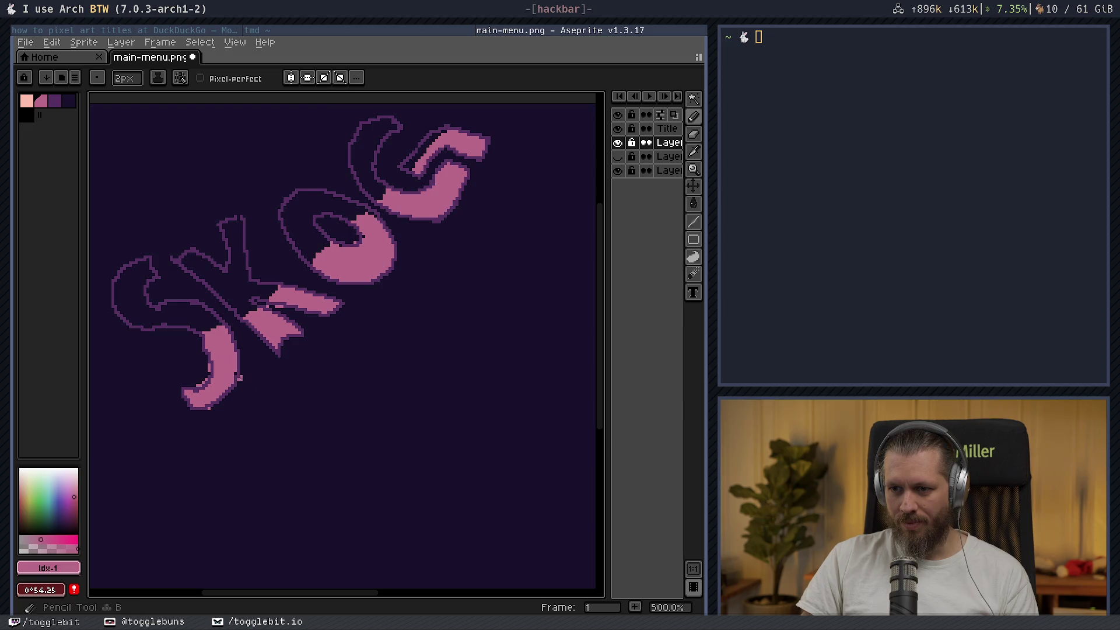
key("b")
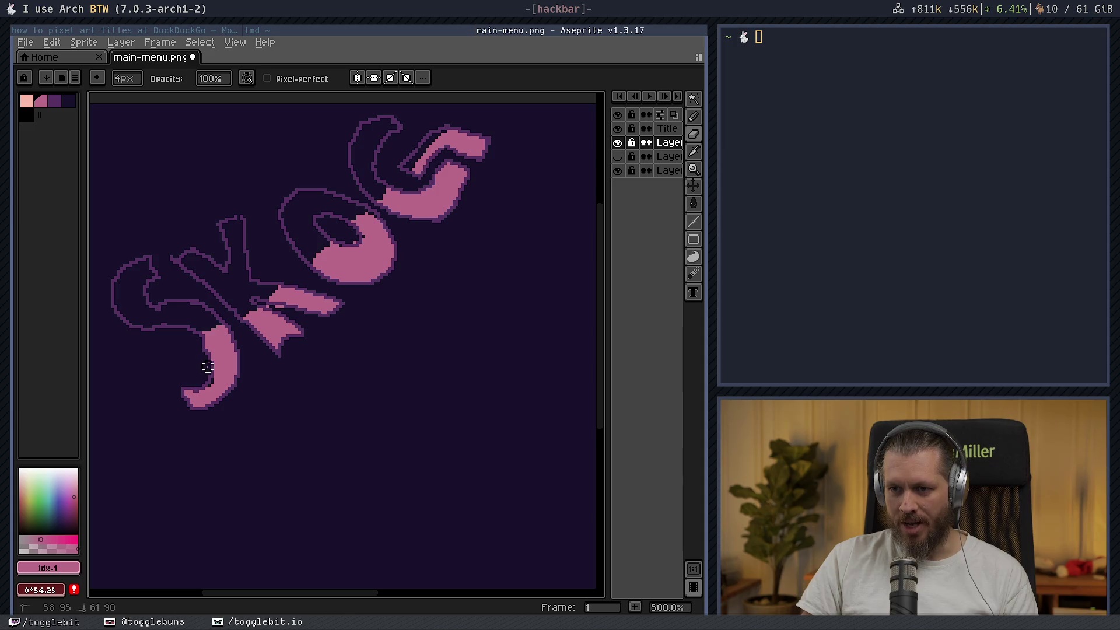
key("e")
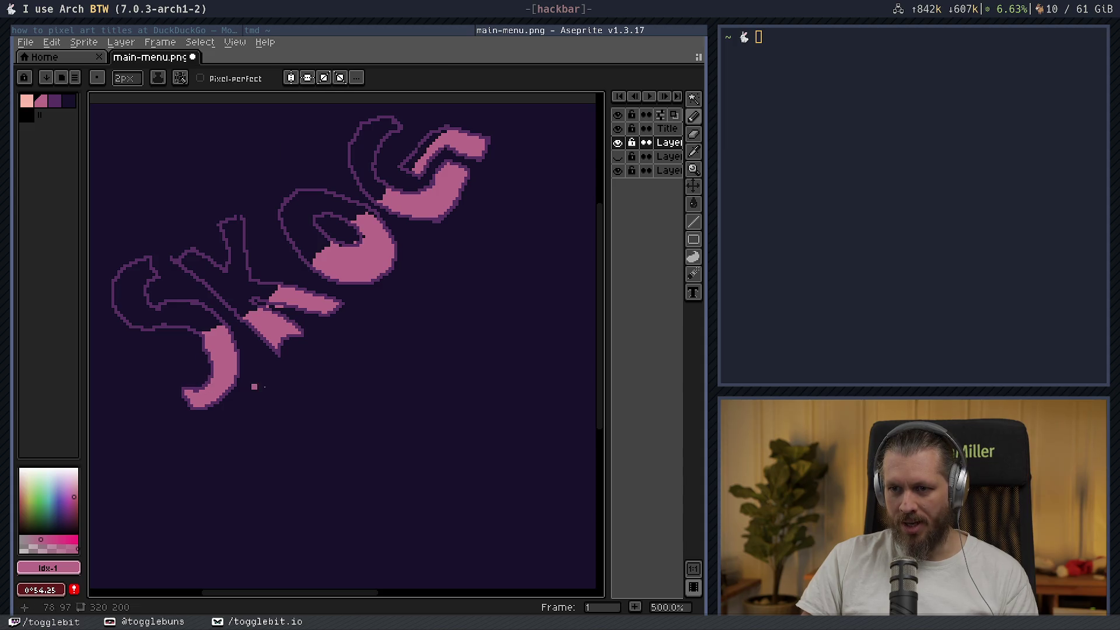
scroll(357, 395, "down", 2)
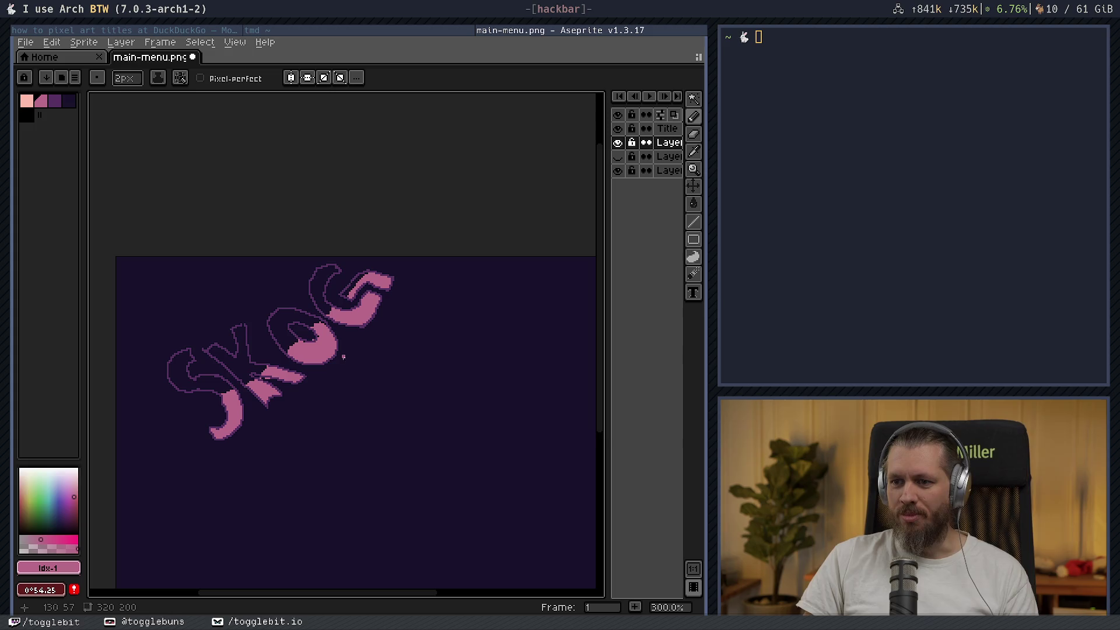
key("b")
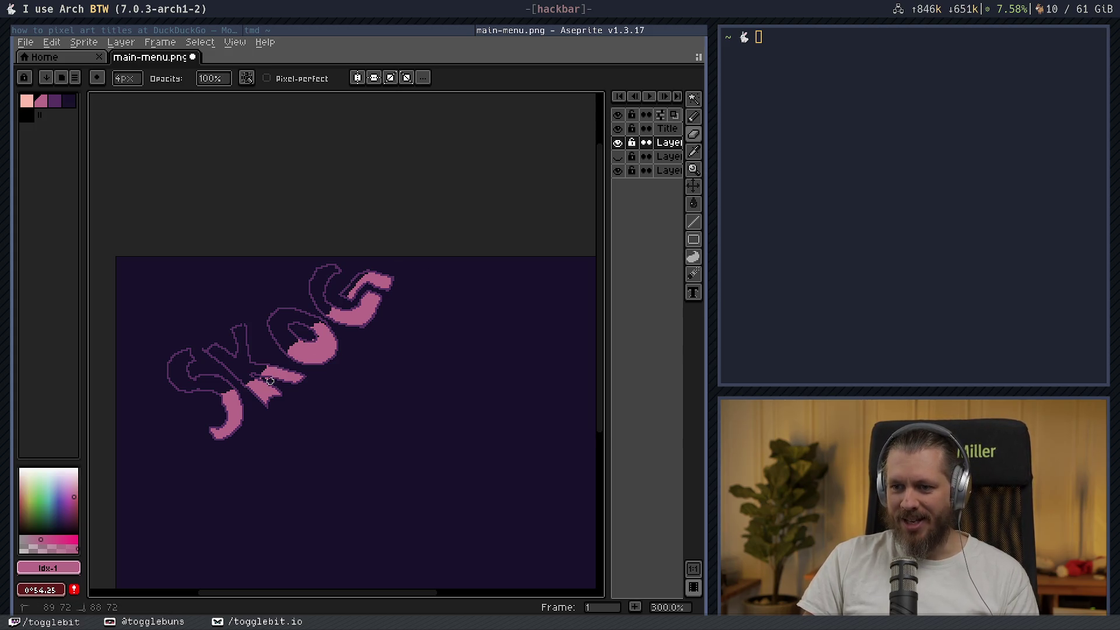
scroll(313, 398, "up", 3)
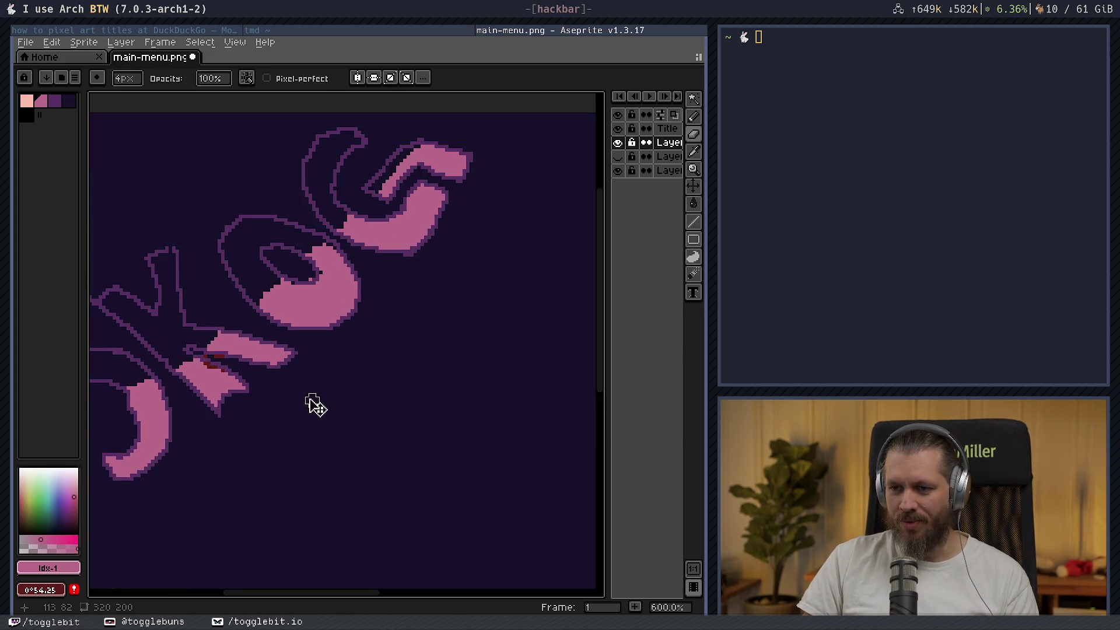
key("ctrl+z")
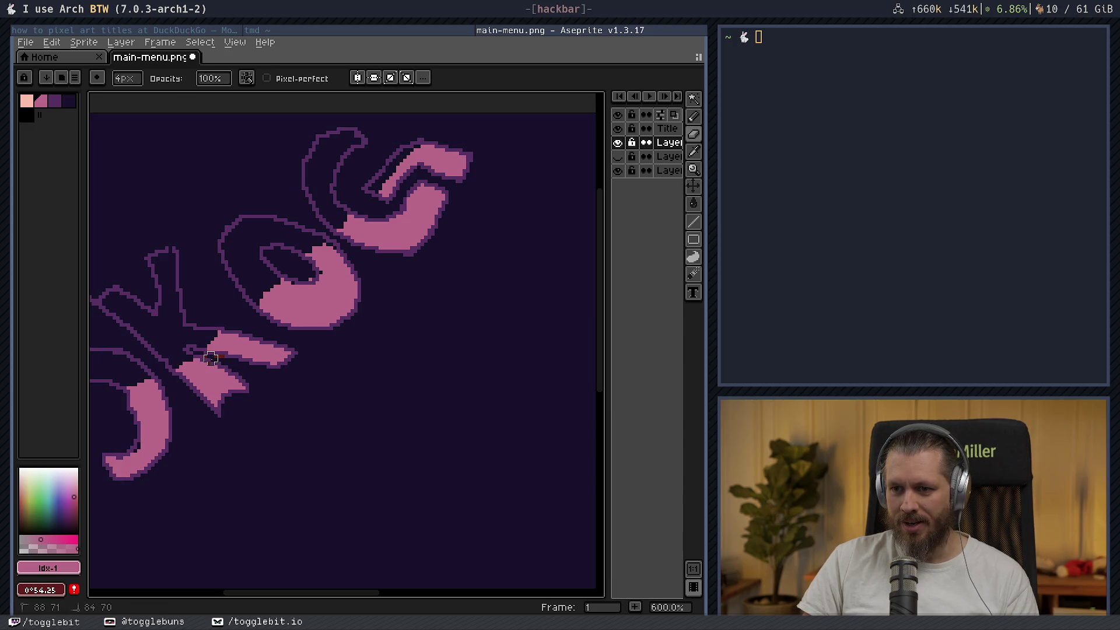
key("ctrl+z")
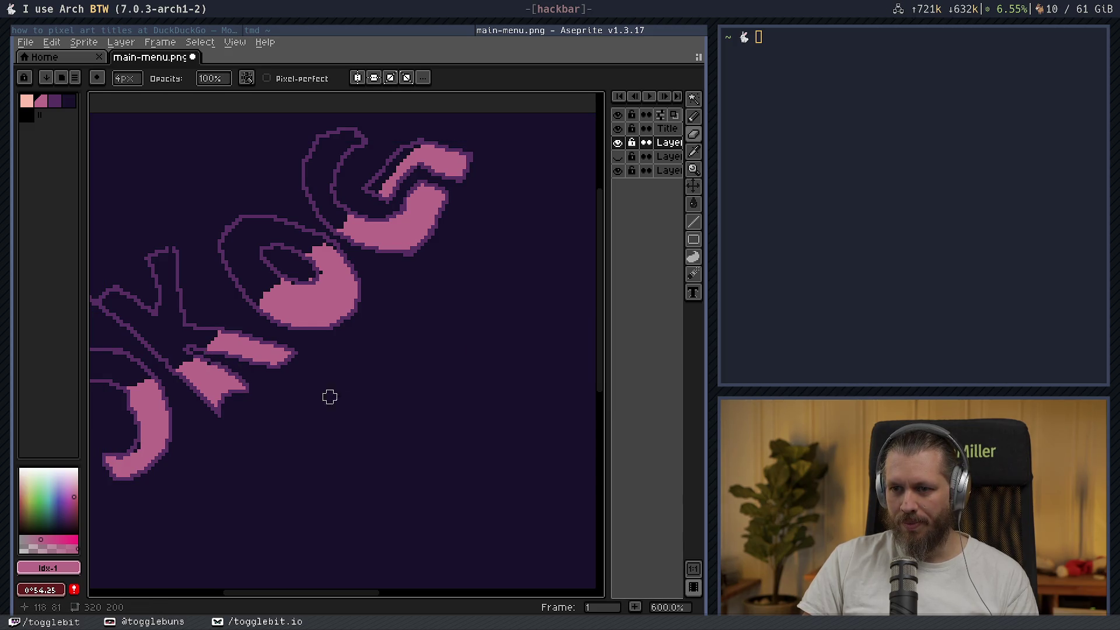
key("b")
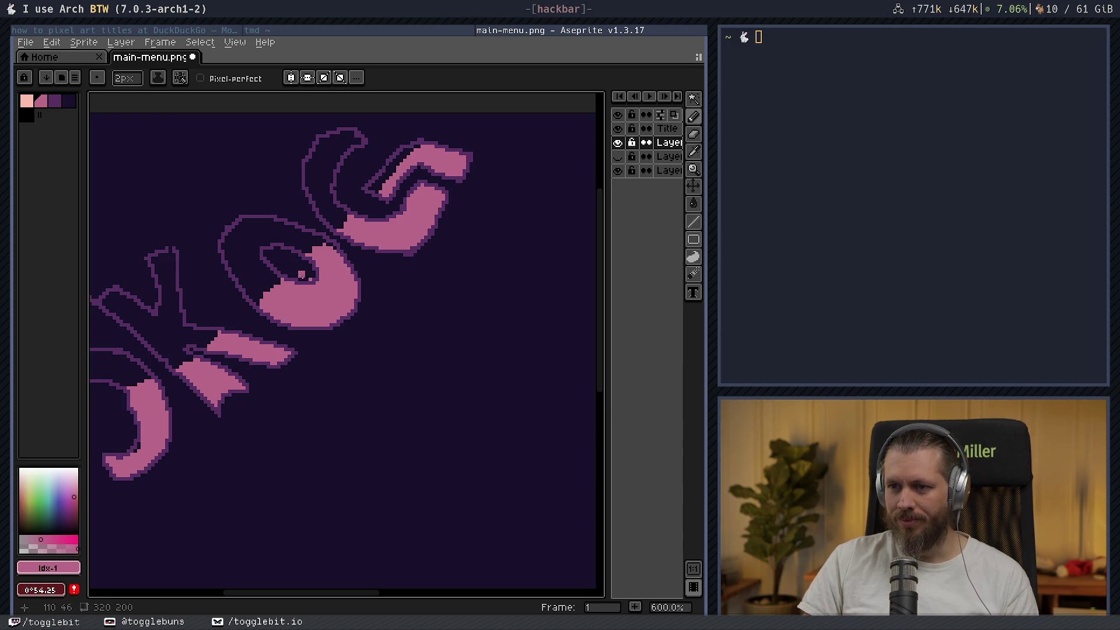
key("e")
key("b")
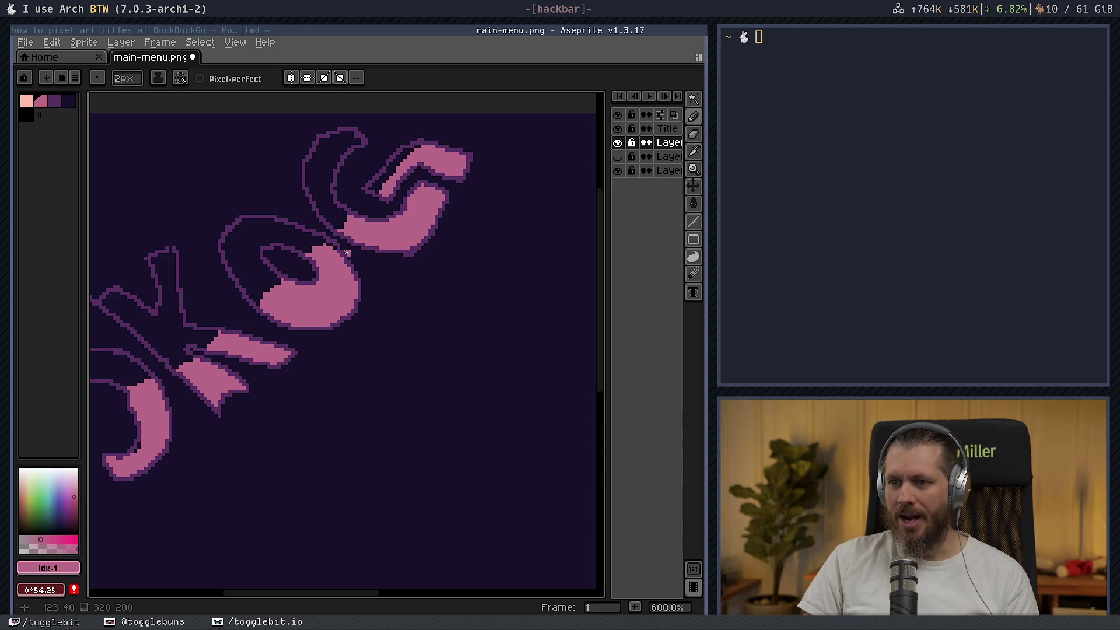
scroll(362, 354, "down", 2)
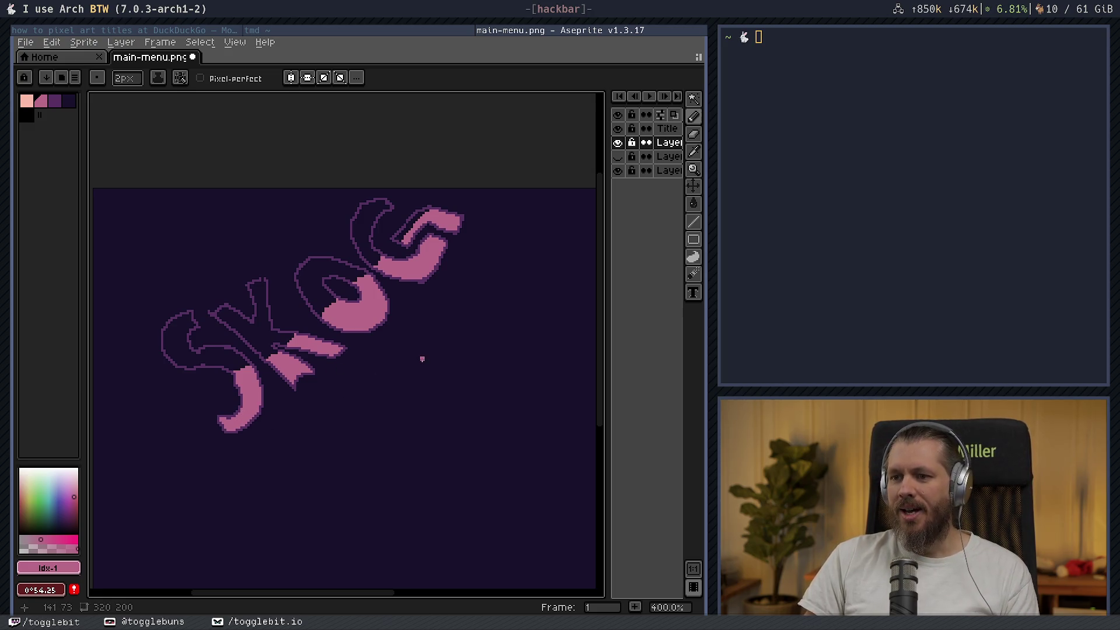
left_click_drag(422, 359, 371, 380)
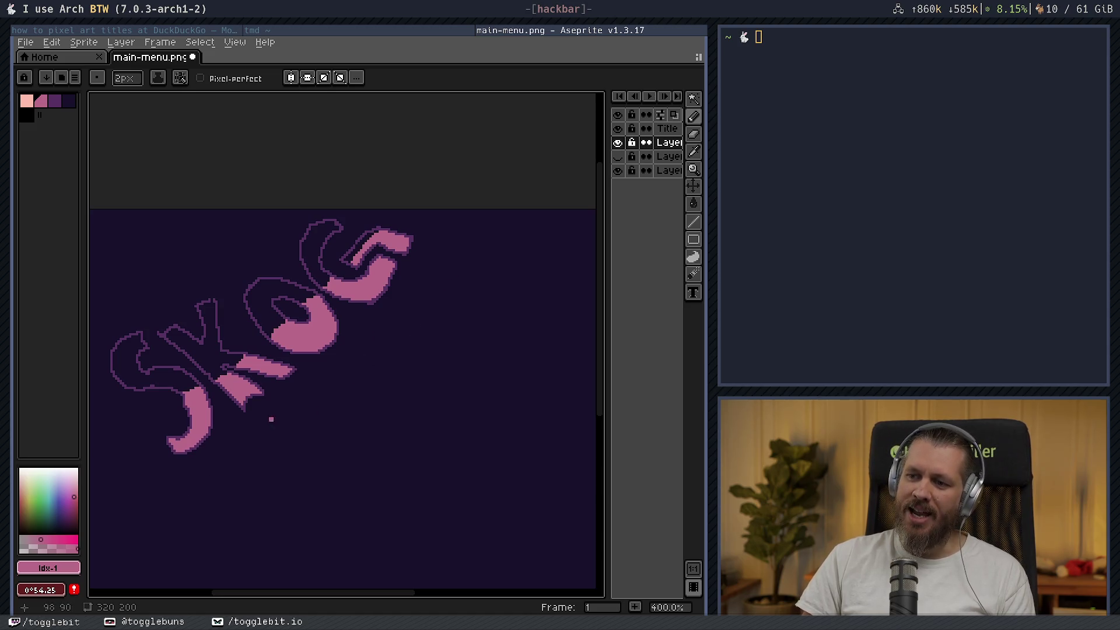
scroll(325, 438, "down", 1)
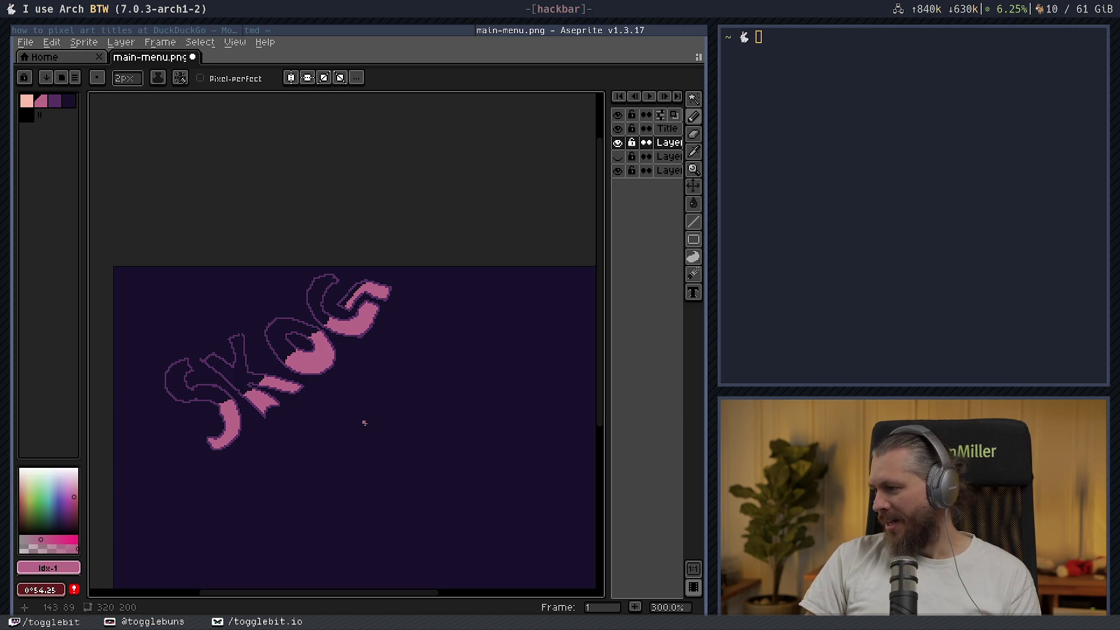
scroll(364, 422, "down", 1)
scroll(335, 422, "up", 2)
scroll(401, 410, "up", 1)
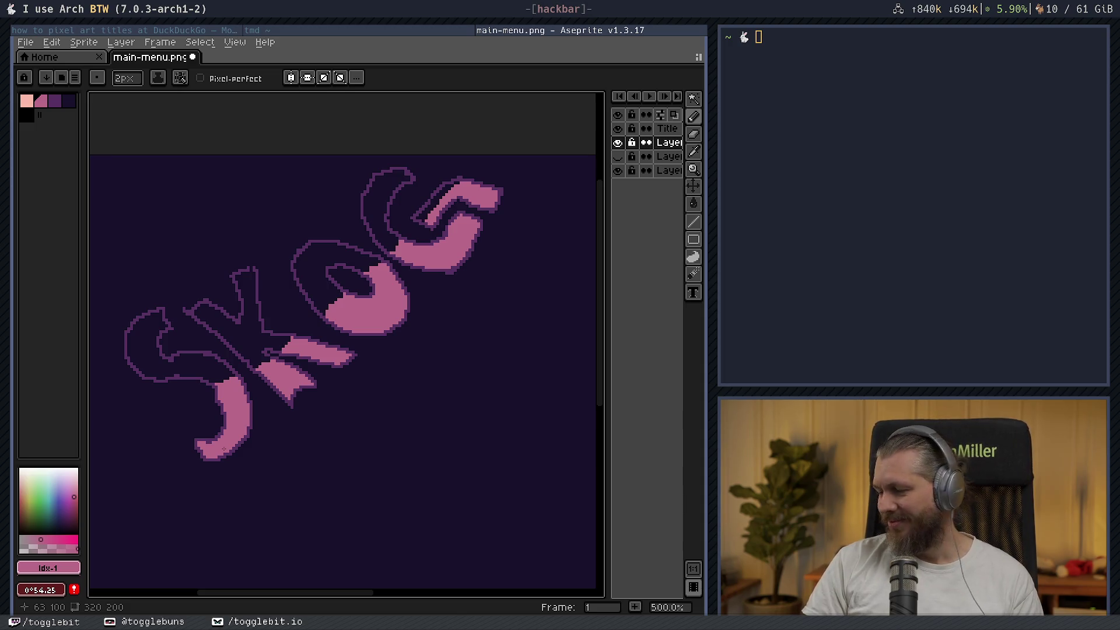
scroll(401, 429, "down", 1)
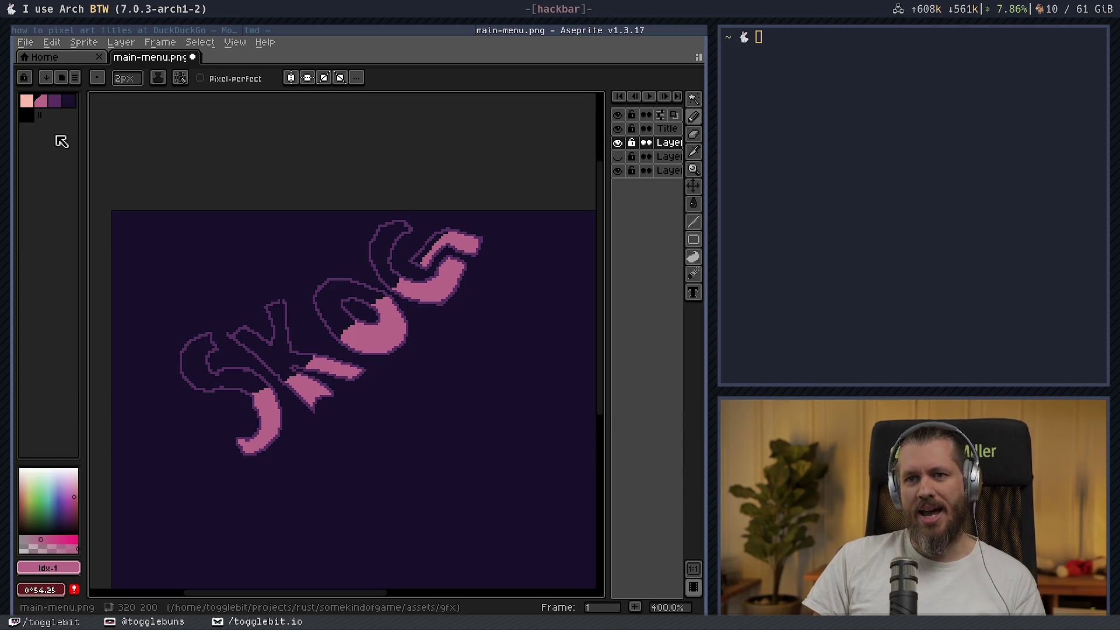
- Pick black and add a new layer, undoing a trial shadow line under the S
left_click(26, 115)
key("shift+n")
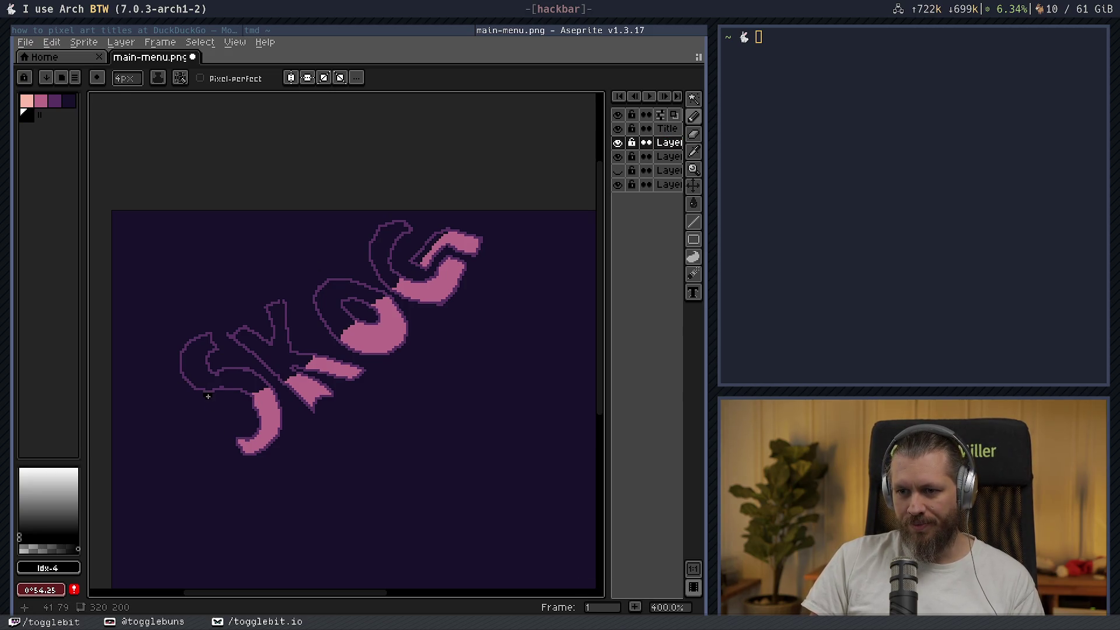
left_click_drag(204, 393, 233, 395)
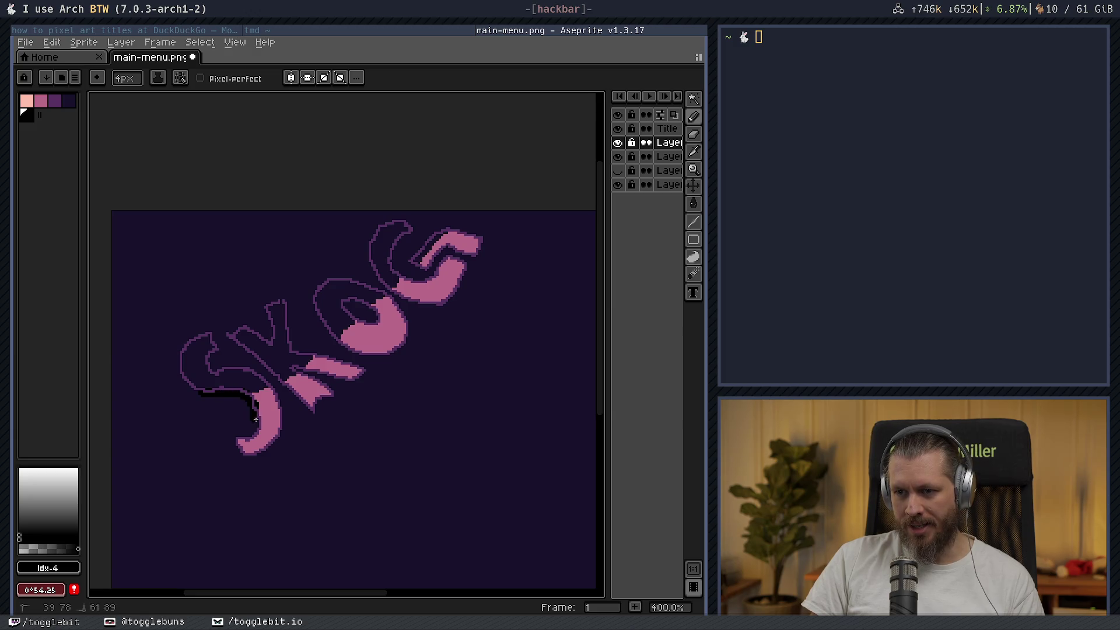
key("ctrl+z")
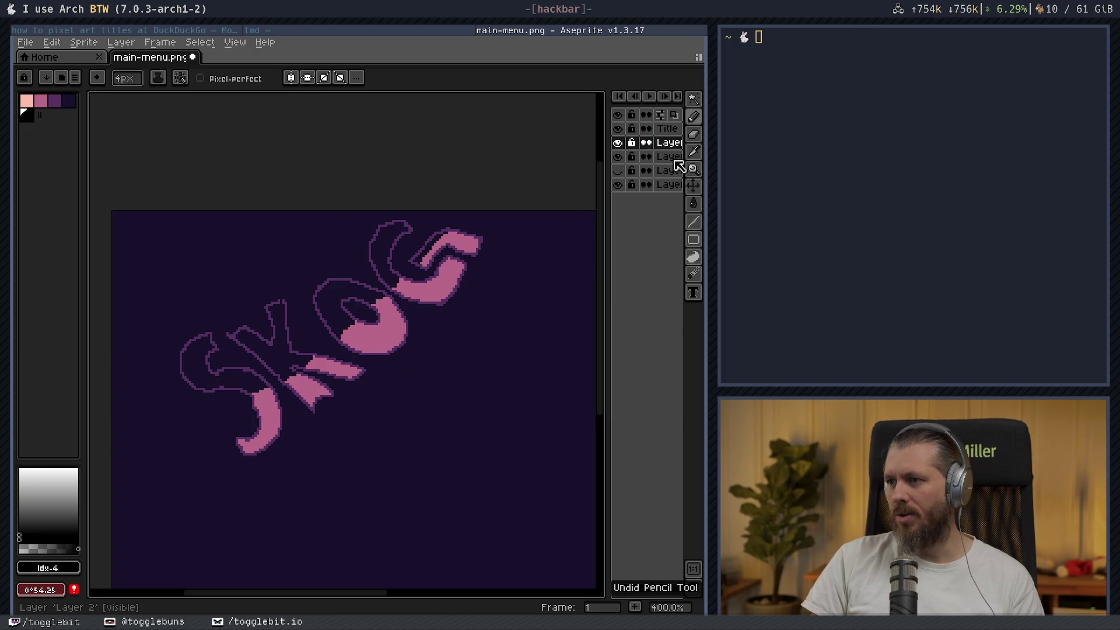
left_click(671, 157)
left_click(668, 143)
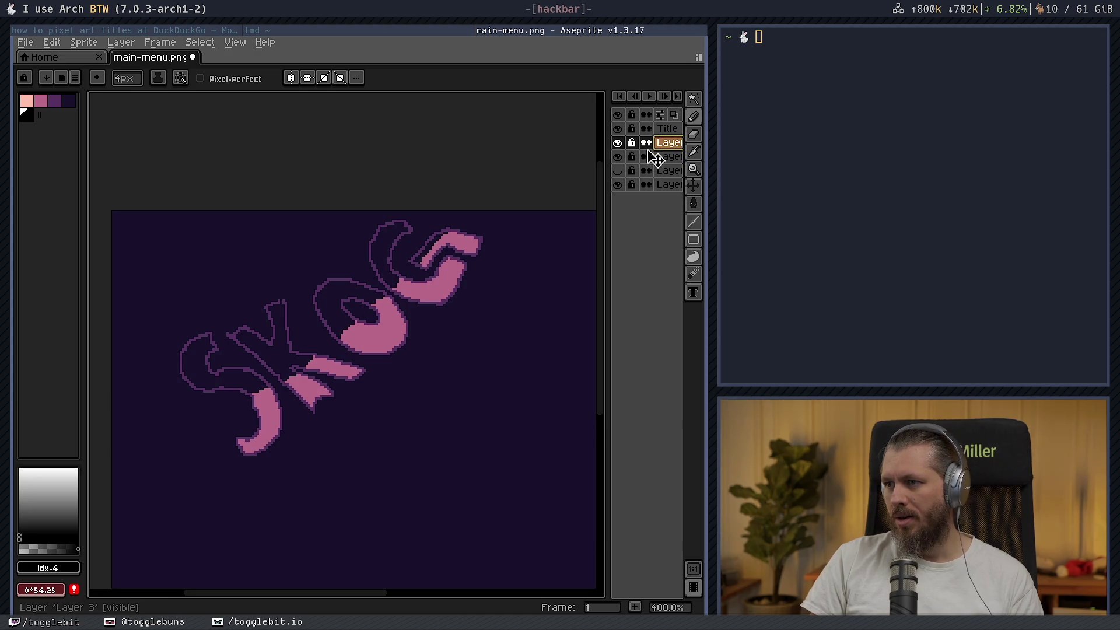
- Rename the new layer 'Shadow' and move it beneath Layer 2
double_click(670, 142)
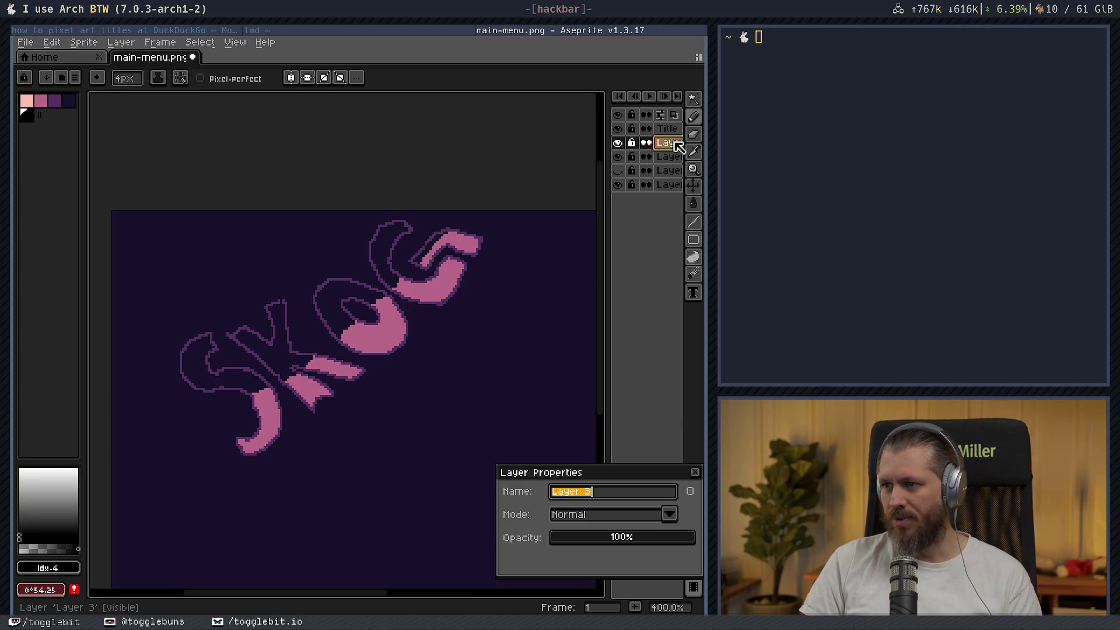
type("Sh#ad")
key("BackSpace")
key("Return")
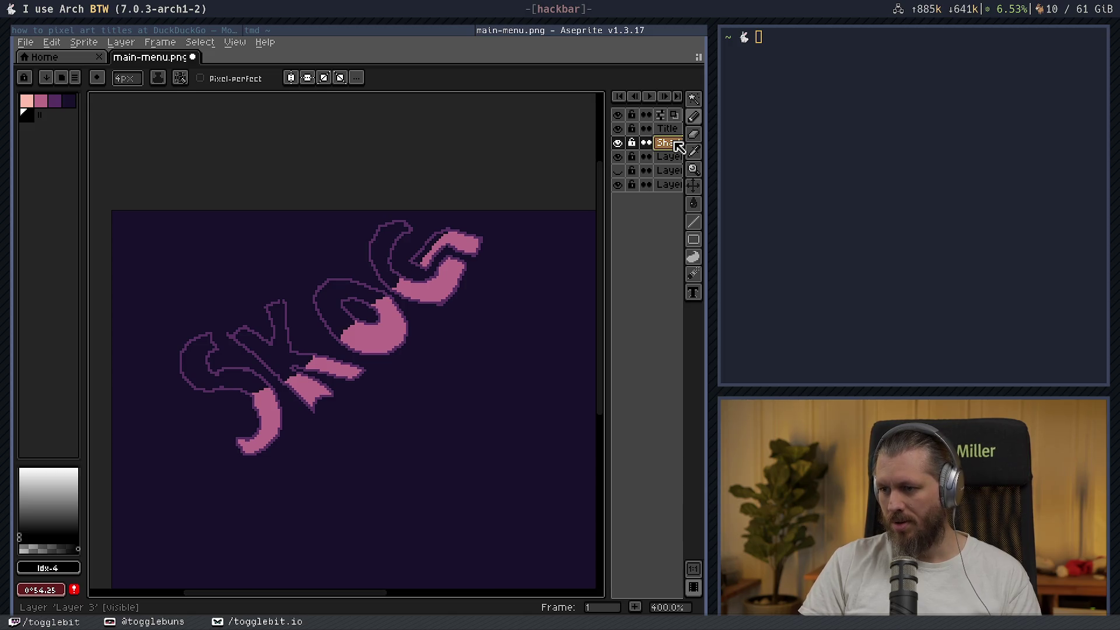
left_click_drag(677, 167, 677, 168)
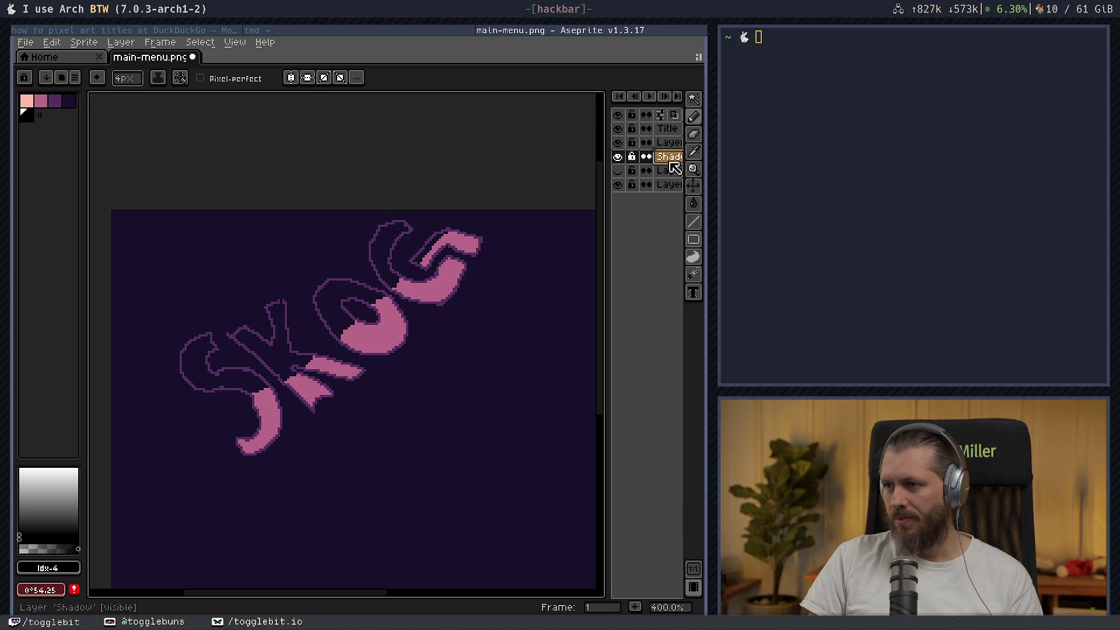